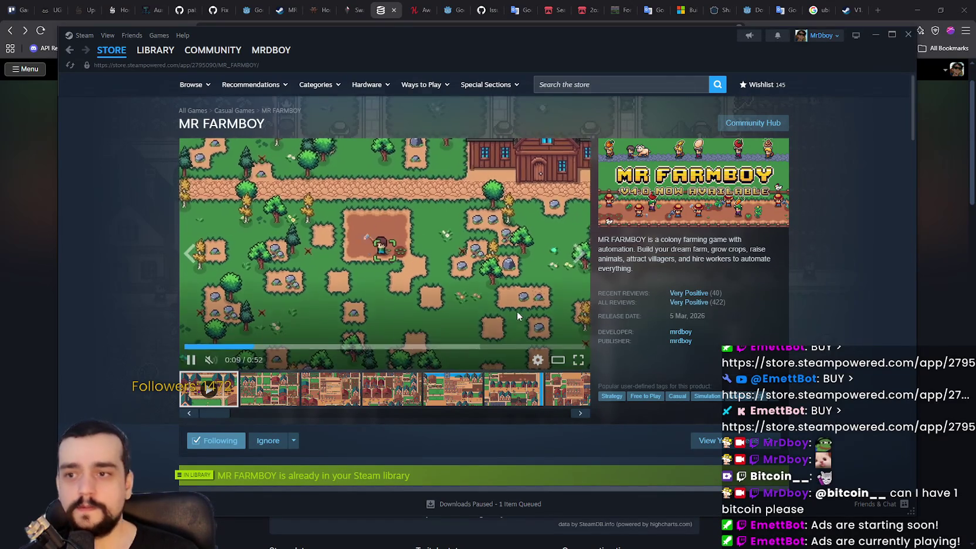
Scroll through the MR FARMBOY Steam page, briefly opening and dismissing its context menu
{"action": "scroll", "coordinate": [517, 315], "scroll_direction": "down", "scroll_amount": 2}
{"action": "left_click_drag", "start_coordinate": [514, 55], "coordinate": [594, 51]}
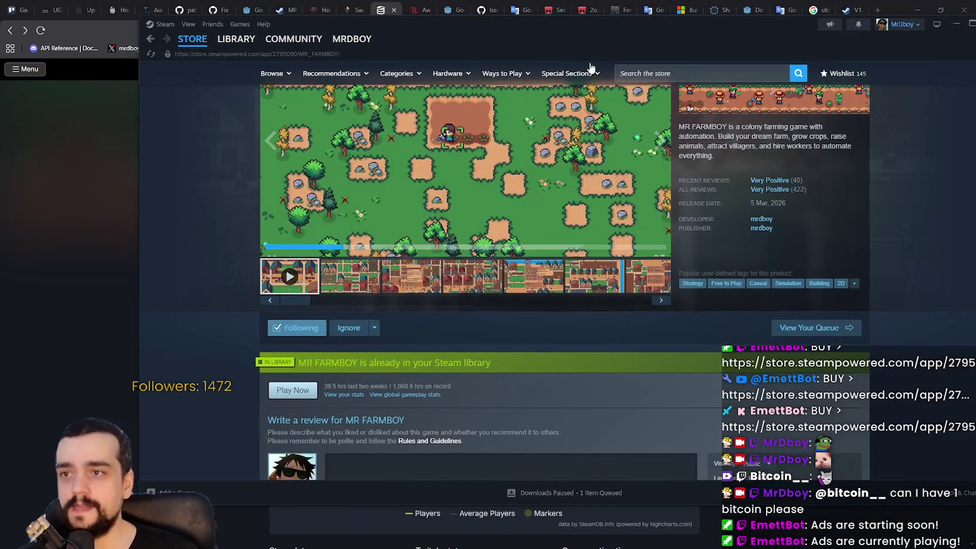
{"action": "scroll", "coordinate": [375, 405], "scroll_direction": "down", "scroll_amount": 5}
{"action": "scroll", "coordinate": [372, 412], "scroll_direction": "down", "scroll_amount": 2}
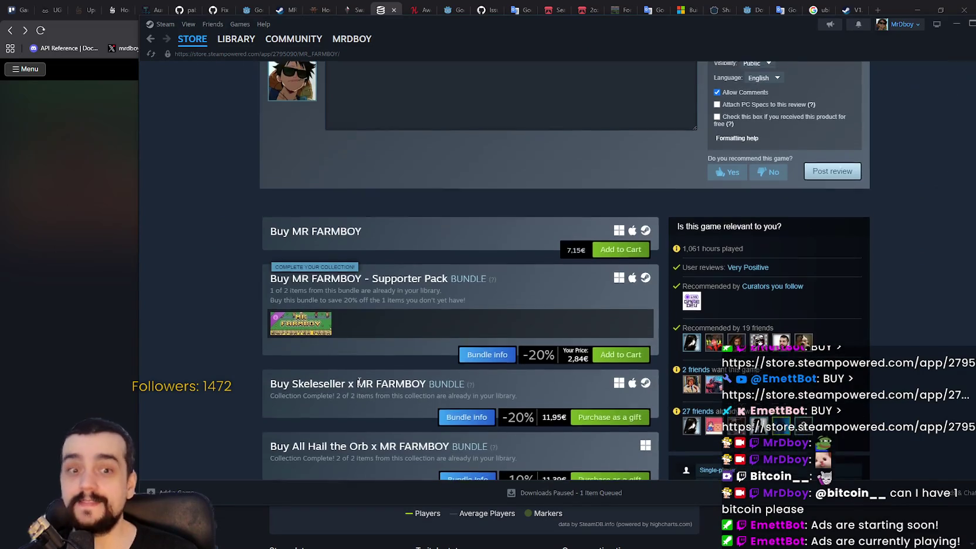
{"action": "scroll", "coordinate": [416, 405], "scroll_direction": "up", "scroll_amount": 3}
{"action": "right_click", "coordinate": [416, 405]}
{"action": "scroll", "coordinate": [404, 375], "scroll_direction": "up", "scroll_amount": 5}
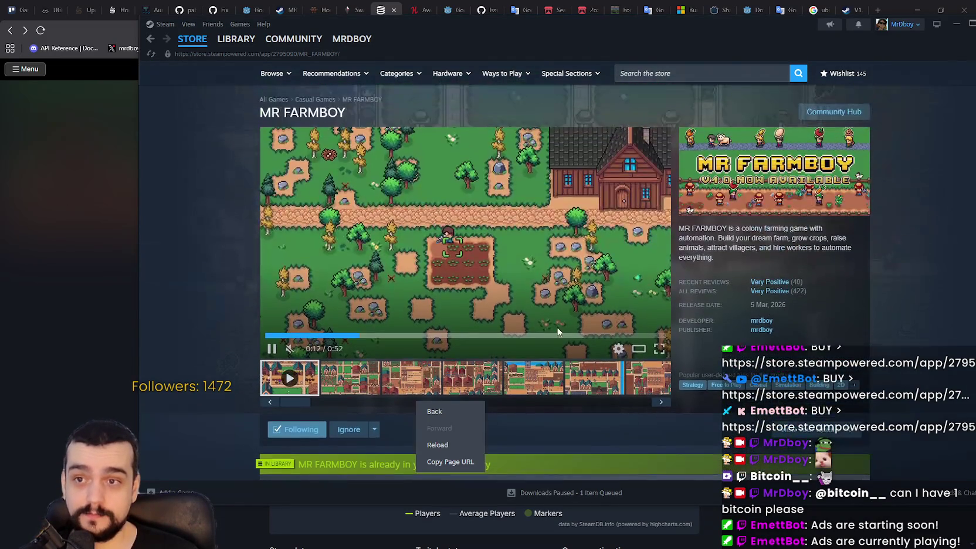
{"action": "left_click", "coordinate": [887, 340]}
{"action": "scroll", "coordinate": [883, 341], "scroll_direction": "down", "scroll_amount": 2}
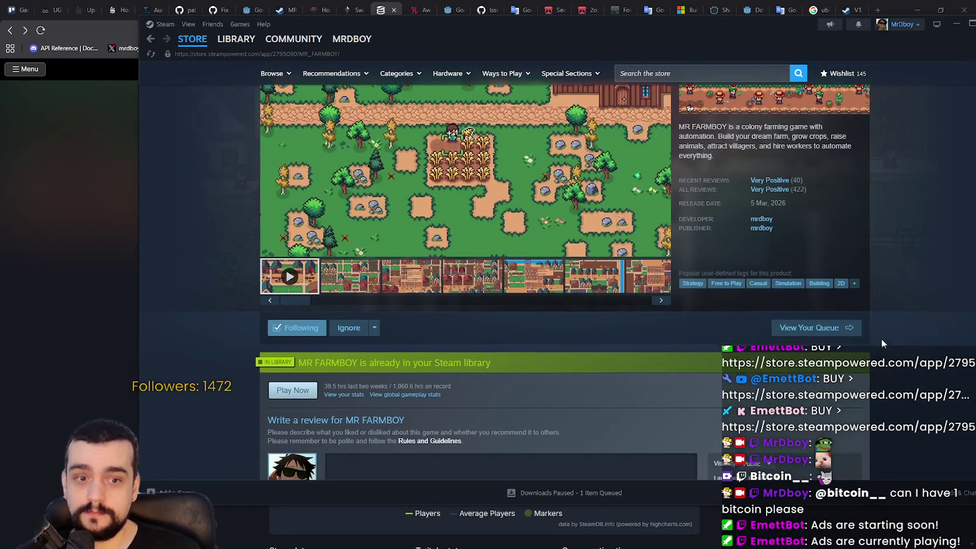
{"action": "scroll", "coordinate": [907, 340], "scroll_direction": "down", "scroll_amount": 7}
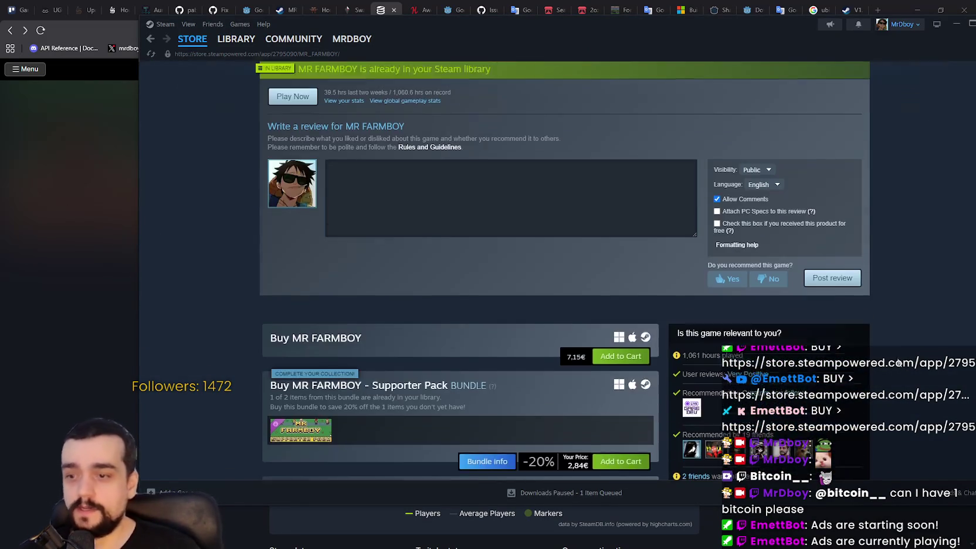
{"action": "scroll", "coordinate": [376, 375], "scroll_direction": "down", "scroll_amount": 4}
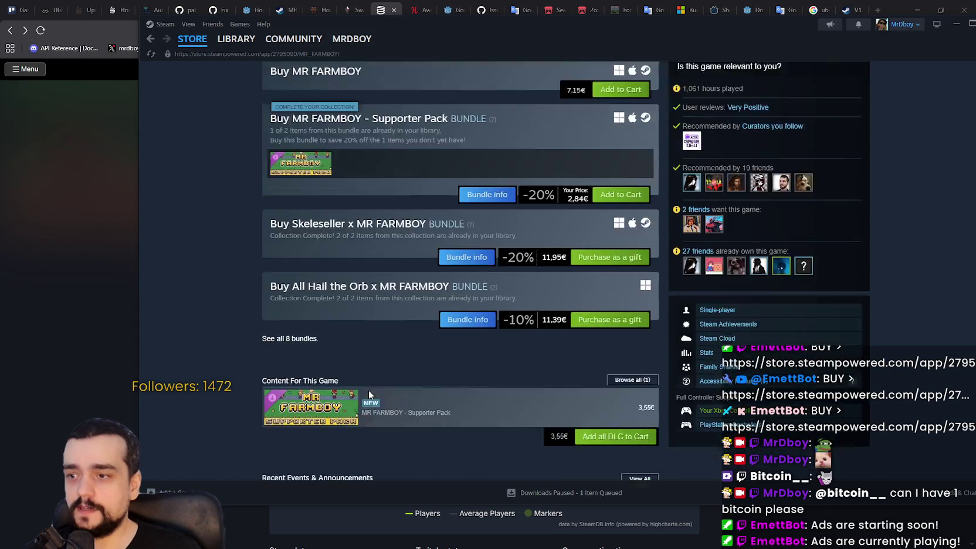
{"action": "scroll", "coordinate": [373, 385], "scroll_direction": "down", "scroll_amount": 4}
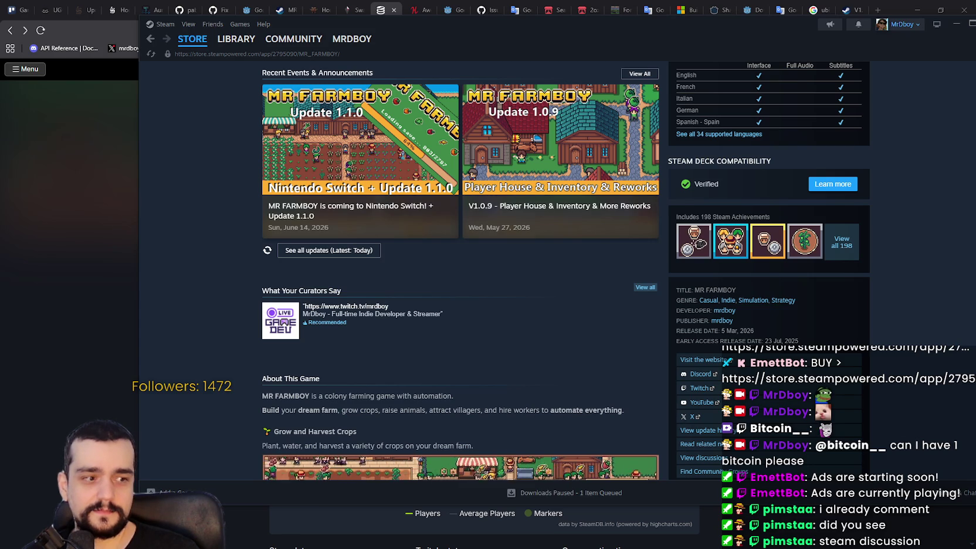
{"action": "scroll", "coordinate": [528, 311], "scroll_direction": "up", "scroll_amount": 15}
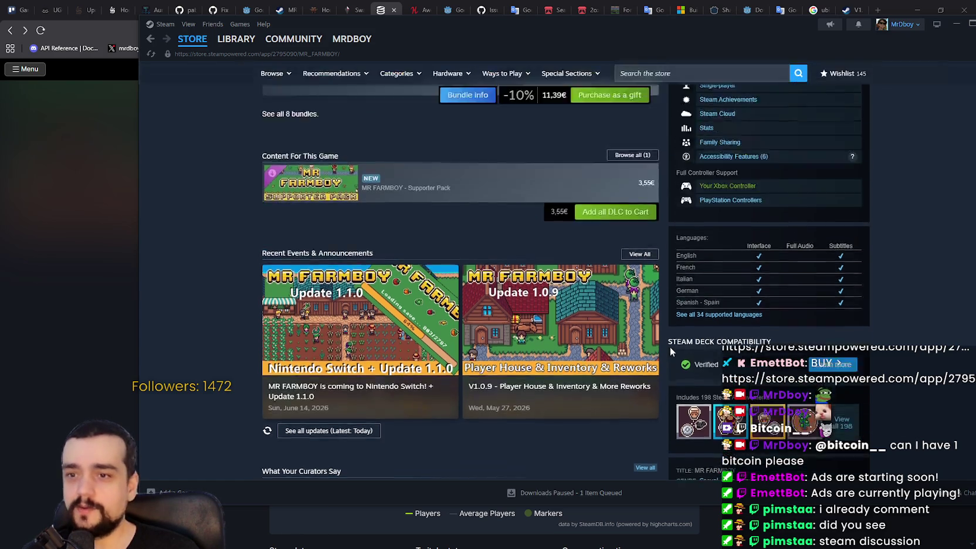
{"action": "scroll", "coordinate": [743, 188], "scroll_direction": "up", "scroll_amount": 2}
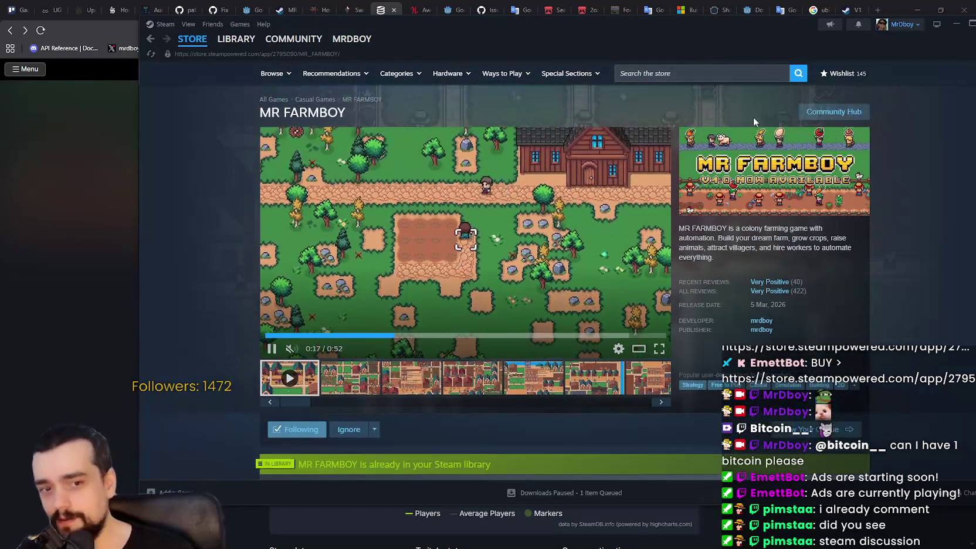
Open the game's Community Hub and read the 'W update' thread, then close it
{"action": "left_click", "coordinate": [820, 114]}
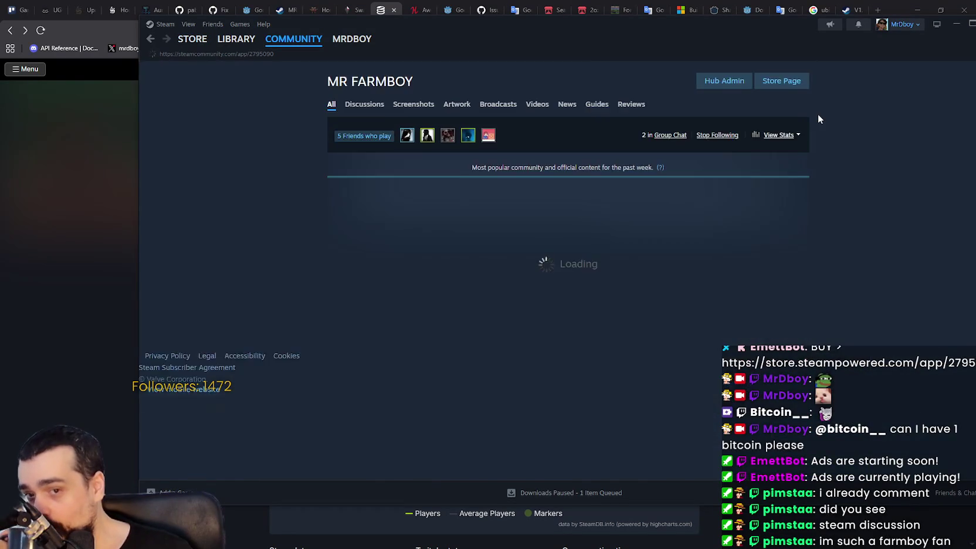
{"action": "left_click", "coordinate": [785, 274]}
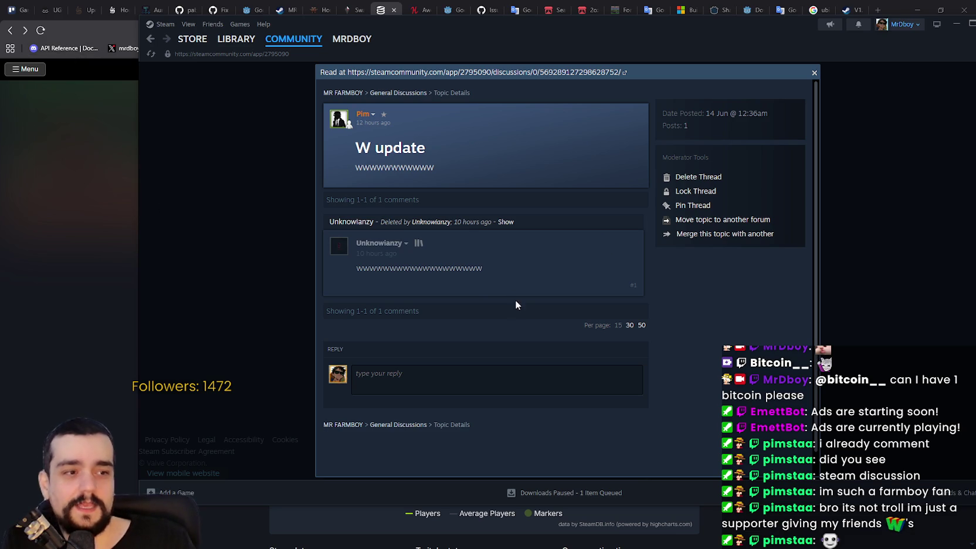
{"action": "mouse_move", "coordinate": [500, 259]}
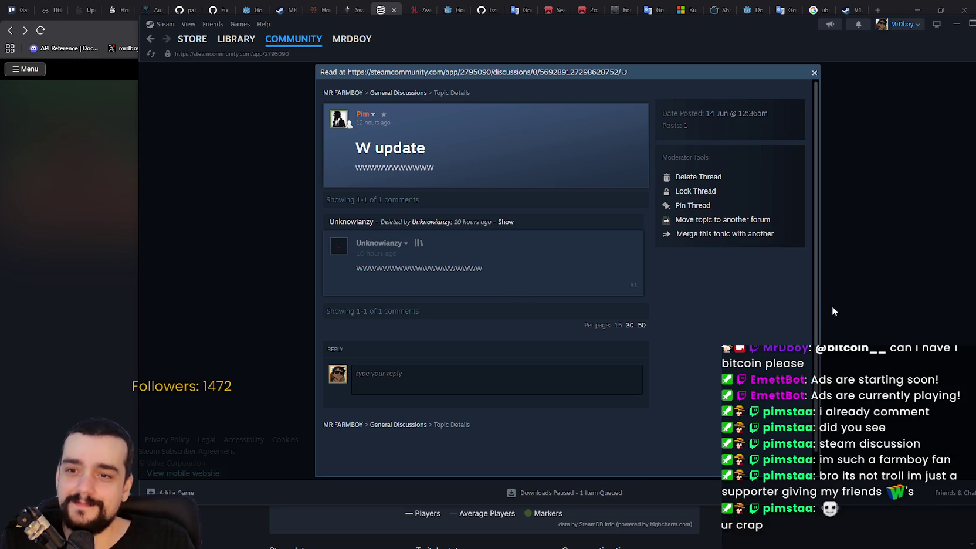
{"action": "left_click", "coordinate": [832, 305]}
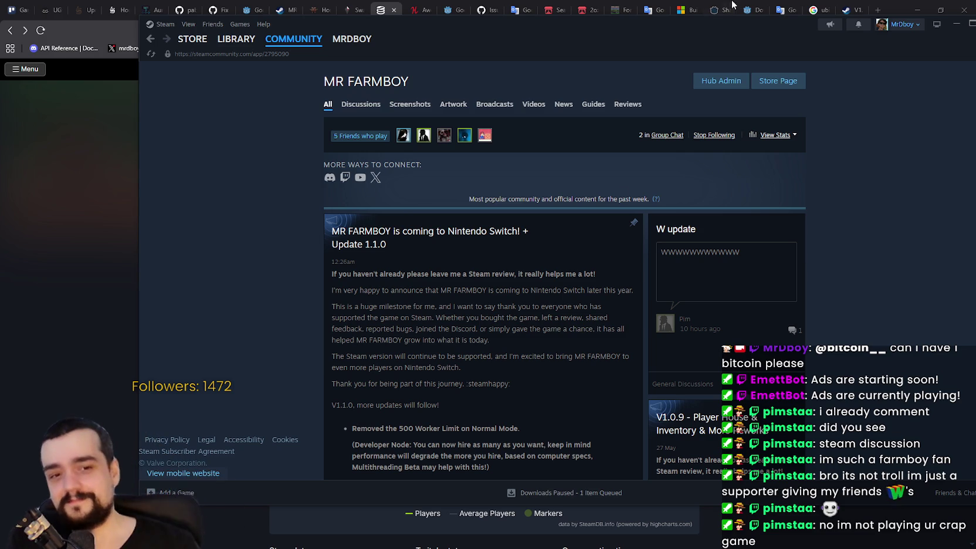
Show the hub's Discussions topic list, then minimize the browser and shift Steam left
{"action": "scroll", "coordinate": [561, 378], "scroll_direction": "down", "scroll_amount": 3}
{"action": "scroll", "coordinate": [557, 316], "scroll_direction": "down", "scroll_amount": 5}
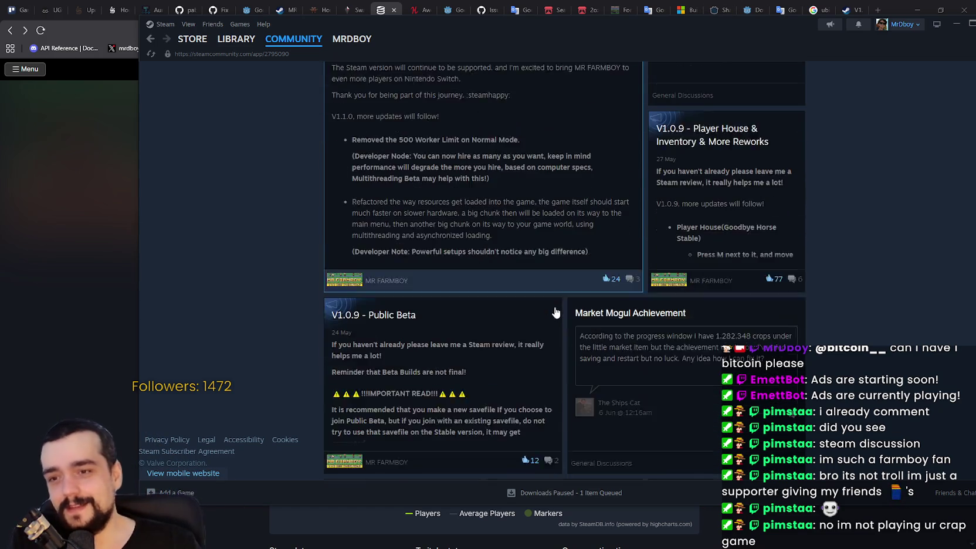
{"action": "scroll", "coordinate": [821, 394], "scroll_direction": "up", "scroll_amount": 8}
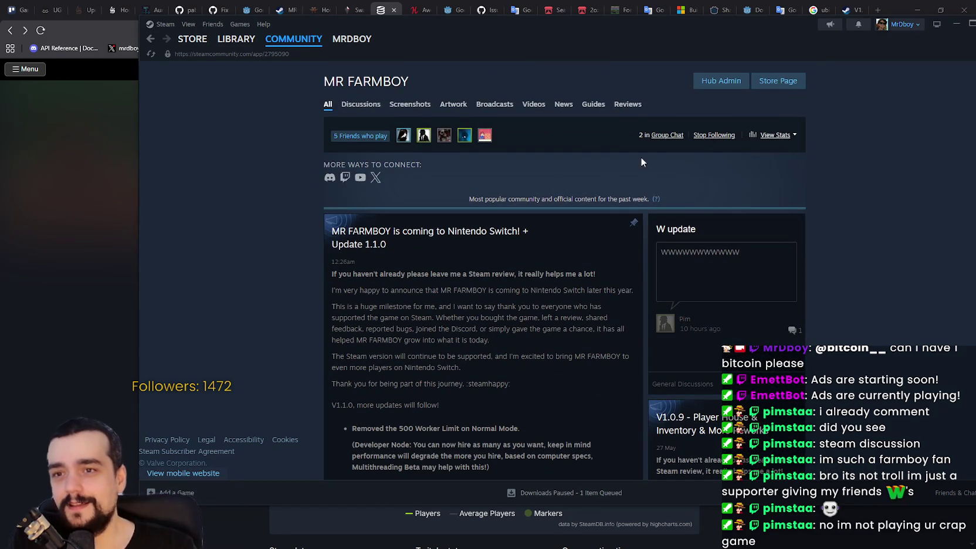
{"action": "left_click", "coordinate": [361, 104]}
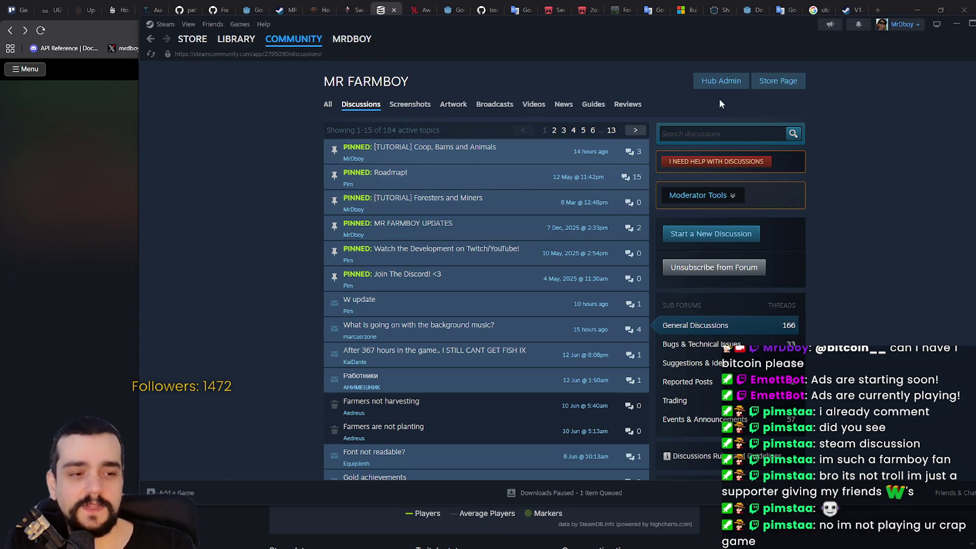
{"action": "left_click", "coordinate": [915, 10]}
{"action": "left_click_drag", "start_coordinate": [812, 29], "coordinate": [702, 55]}
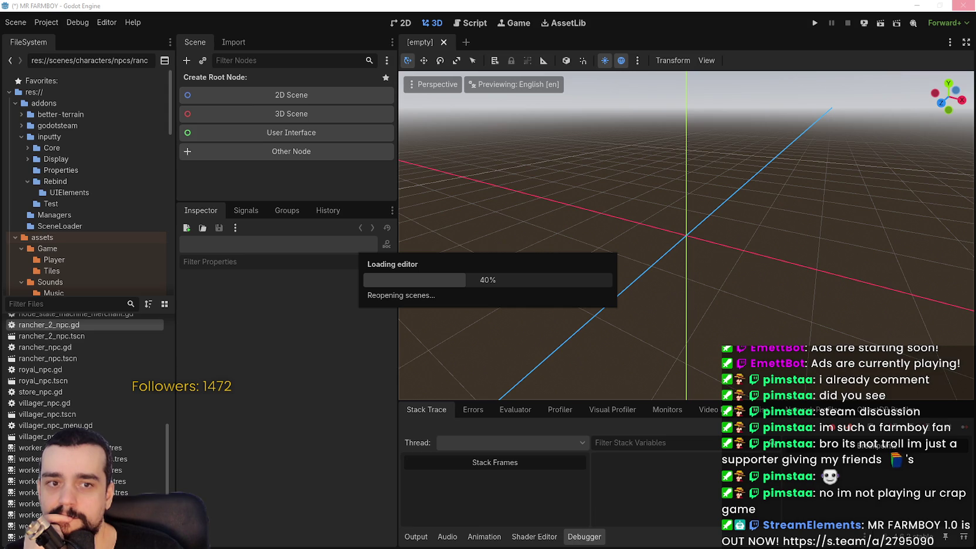
Move the GitHub Desktop window over the loading editor and scroll the rancher_npc.gd diff
{"action": "mouse_move", "coordinate": [975, 133]}
{"action": "left_mouse_down"}
{"action": "mouse_move", "coordinate": [644, 133]}
{"action": "mouse_move", "coordinate": [593, 71]}
{"action": "mouse_move", "coordinate": [572, 71]}
{"action": "left_mouse_up"}
{"action": "scroll", "coordinate": [585, 298], "scroll_direction": "down", "scroll_amount": 1}
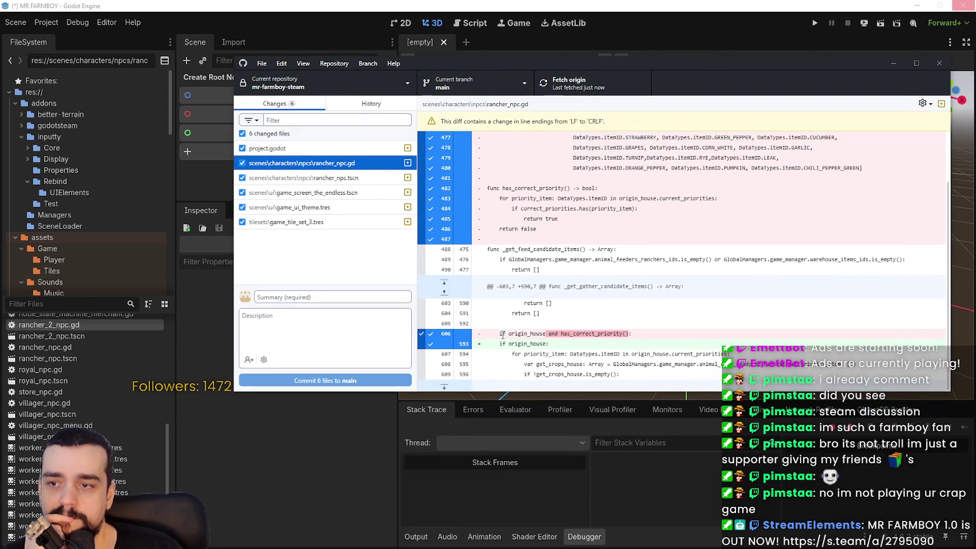
Select the changed condition on diff line 606, glance at History, and return to Changes
{"action": "left_click_drag", "start_coordinate": [498, 334], "coordinate": [648, 335]}
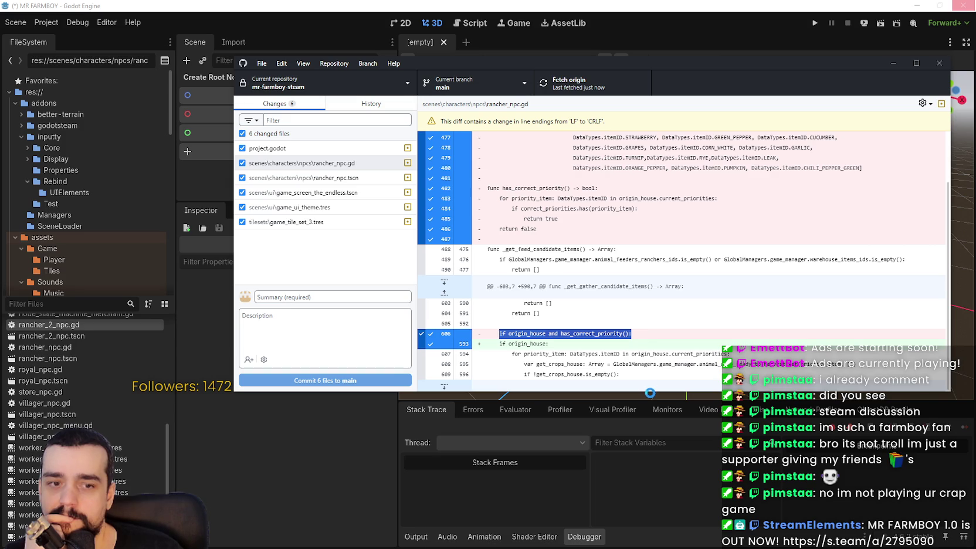
{"action": "scroll", "coordinate": [642, 317], "scroll_direction": "up", "scroll_amount": 1}
{"action": "scroll", "coordinate": [643, 287], "scroll_direction": "down", "scroll_amount": 1}
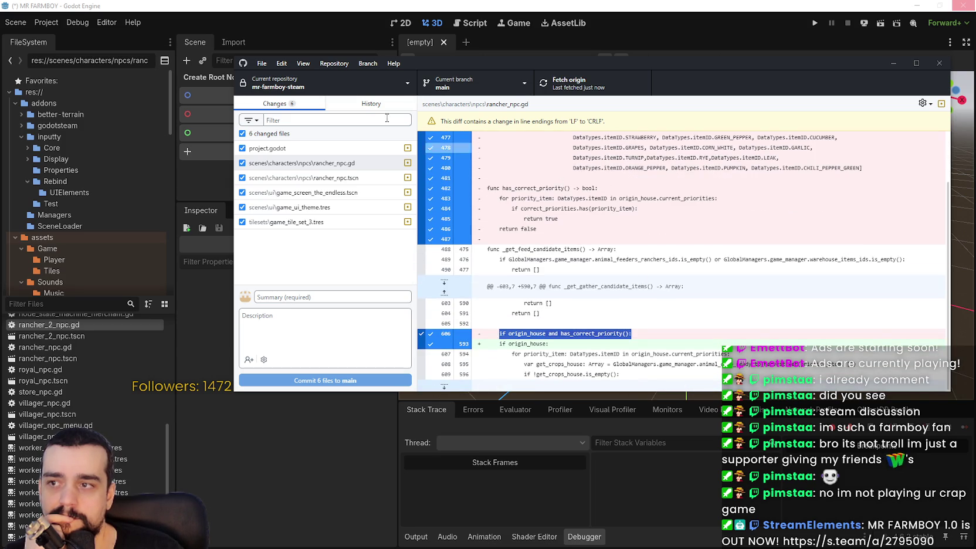
{"action": "left_click", "coordinate": [362, 106]}
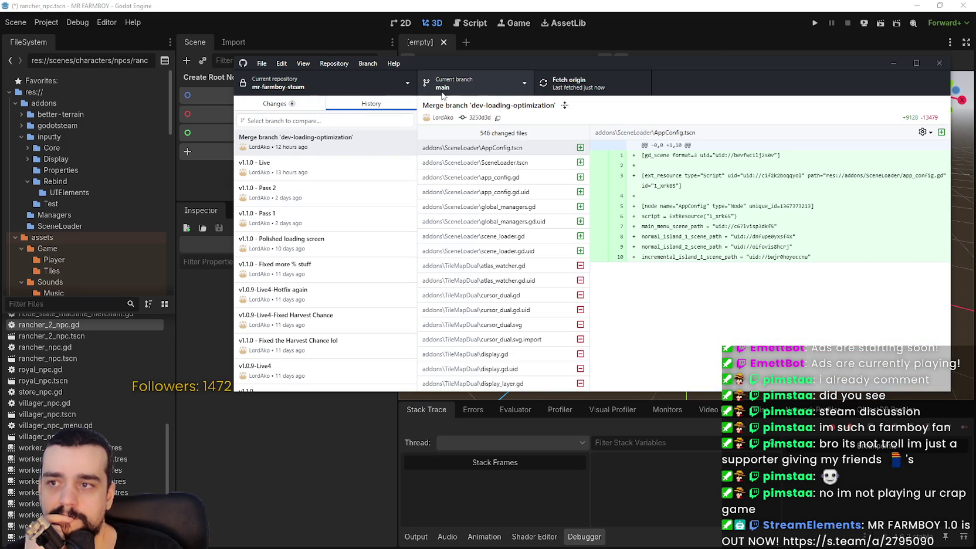
{"action": "left_click", "coordinate": [268, 104]}
Try merging dev-loading-optimization into main, then dismiss the merge dialog
{"action": "left_click", "coordinate": [472, 83]}
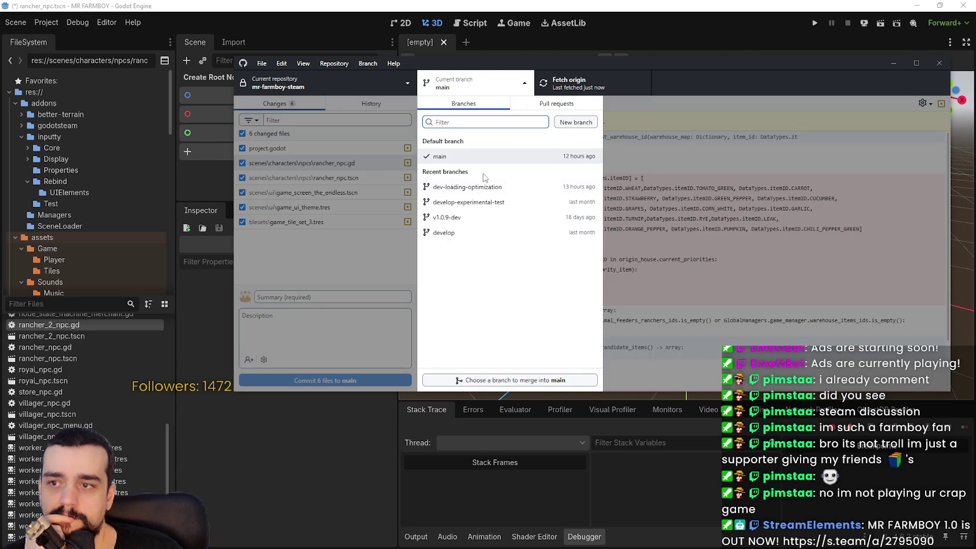
{"action": "left_click", "coordinate": [517, 380]}
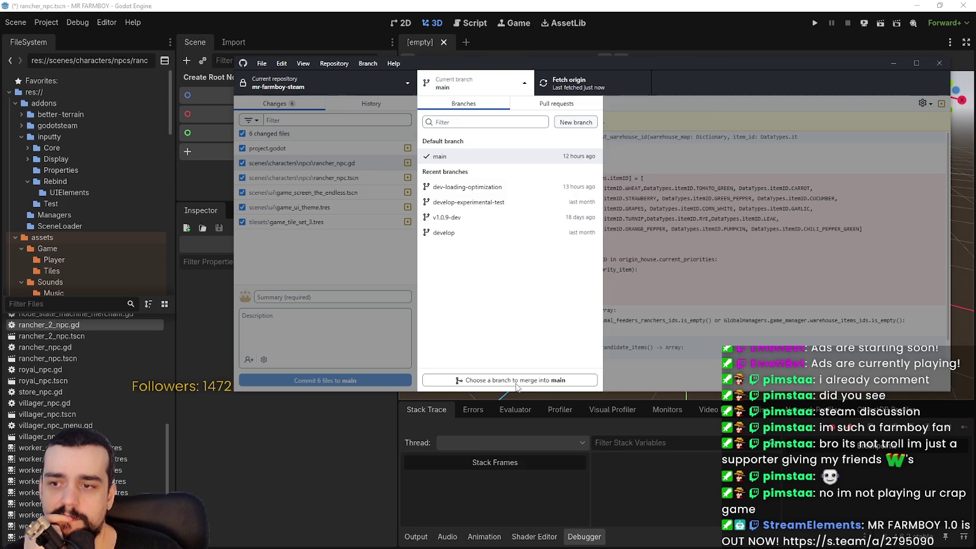
{"action": "left_click", "coordinate": [537, 204]}
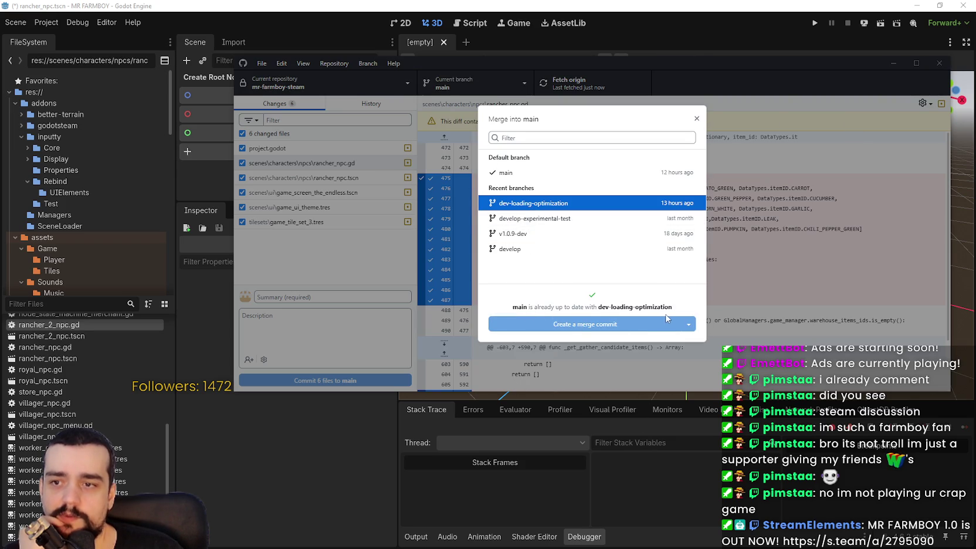
{"action": "left_click", "coordinate": [753, 354]}
Recheck the diff, viewing rancher_npc.tscn changes before returning to rancher_npc.gd
{"action": "scroll", "coordinate": [753, 299], "scroll_direction": "down", "scroll_amount": 1}
{"action": "scroll", "coordinate": [752, 299], "scroll_direction": "down", "scroll_amount": 1}
{"action": "scroll", "coordinate": [752, 299], "scroll_direction": "up", "scroll_amount": 1}
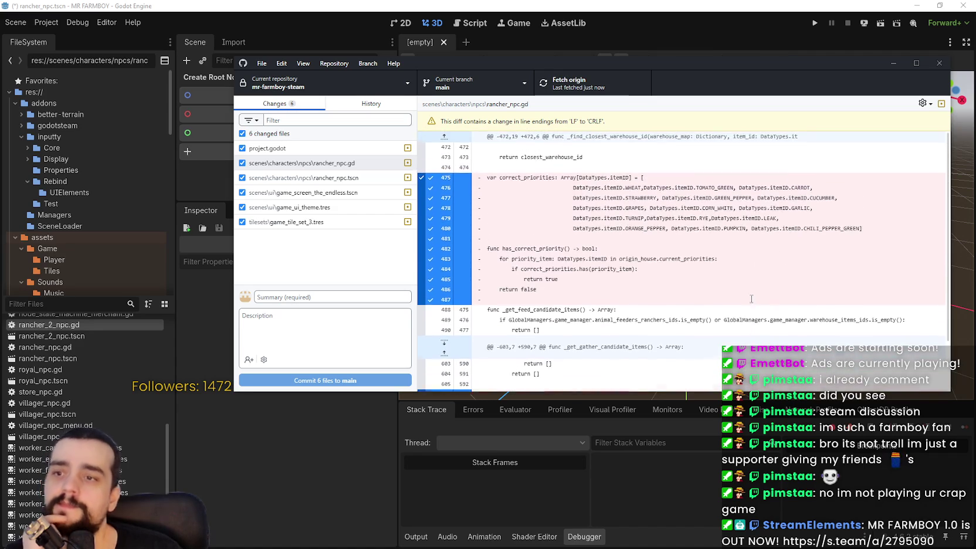
{"action": "scroll", "coordinate": [752, 299], "scroll_direction": "down", "scroll_amount": 1}
{"action": "left_click", "coordinate": [374, 296]}
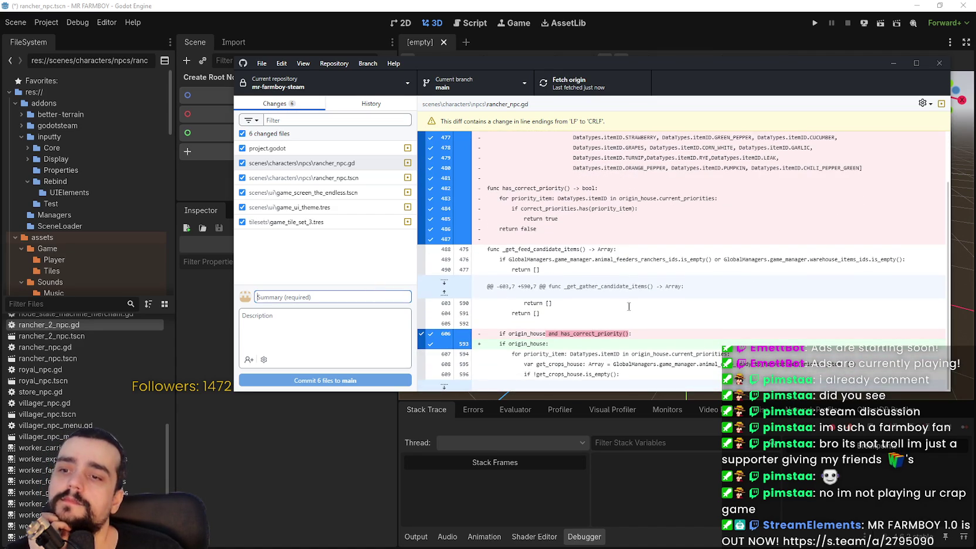
{"action": "scroll", "coordinate": [695, 349], "scroll_direction": "up", "scroll_amount": 2}
{"action": "scroll", "coordinate": [689, 332], "scroll_direction": "down", "scroll_amount": 2}
{"action": "scroll", "coordinate": [687, 320], "scroll_direction": "up", "scroll_amount": 2}
{"action": "scroll", "coordinate": [685, 316], "scroll_direction": "down", "scroll_amount": 2}
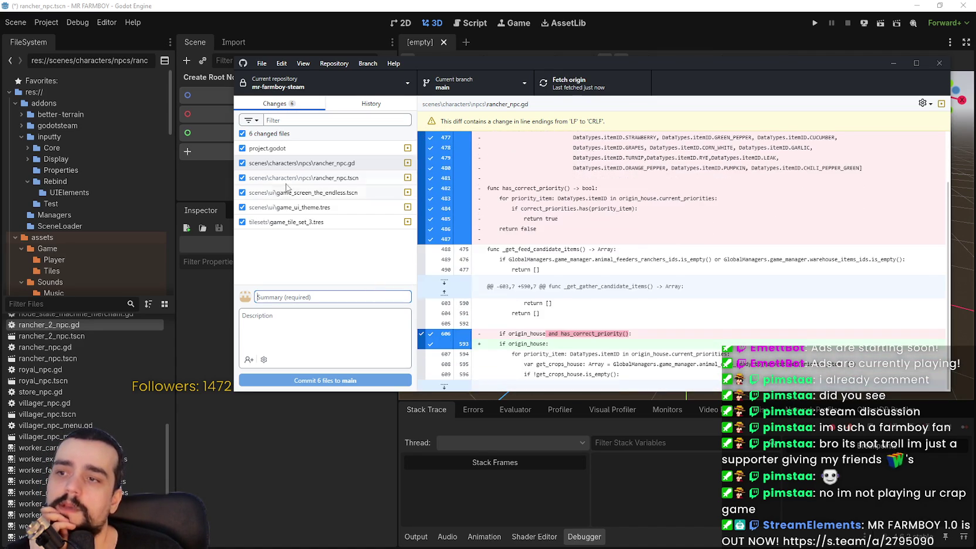
{"action": "left_click", "coordinate": [300, 178]}
{"action": "left_click", "coordinate": [321, 163]}
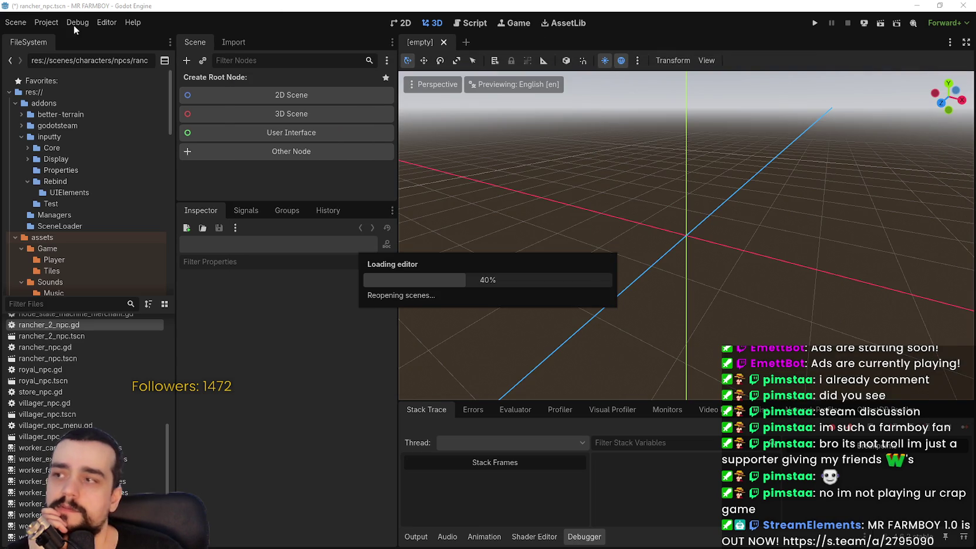
{"action": "left_click", "coordinate": [34, 25]}
{"action": "key", "text": "Escape"}
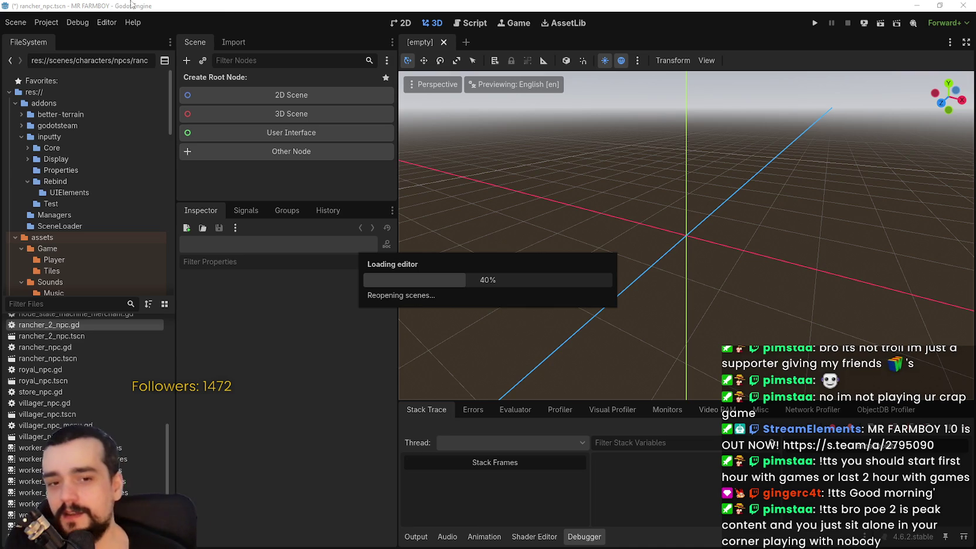
{"action": "left_click", "coordinate": [99, 19]}
{"action": "left_click", "coordinate": [134, 21]}
{"action": "left_click", "coordinate": [47, 23]}
{"action": "key", "text": "Escape"}
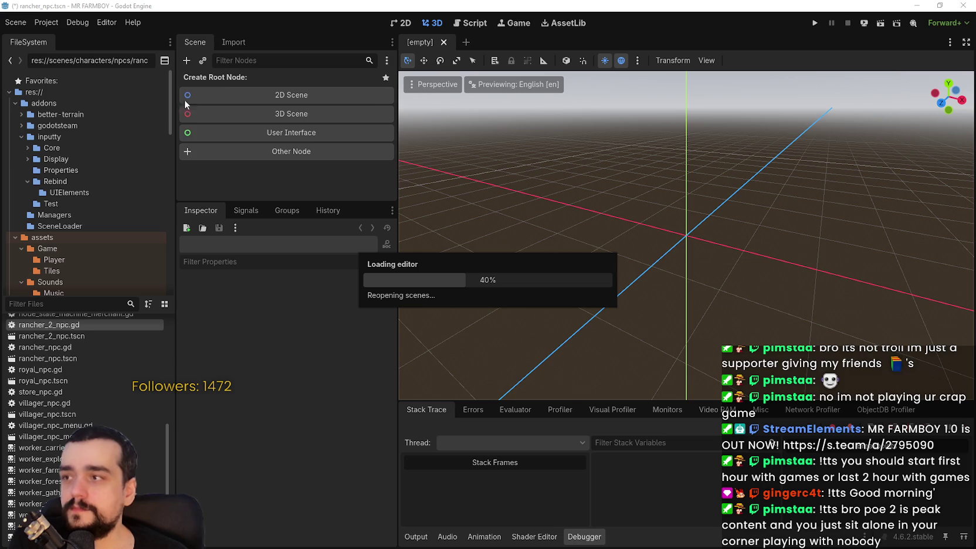
{"action": "left_click", "coordinate": [36, 25]}
{"action": "key", "text": "Escape"}
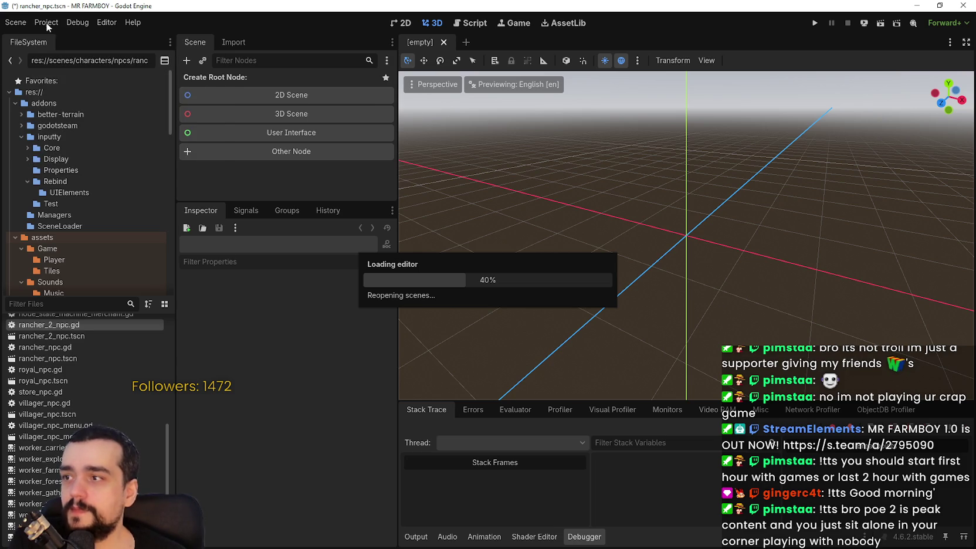
Open the Project menu mid-load, then close the frozen editor window so loading completes
{"action": "left_click", "coordinate": [45, 22]}
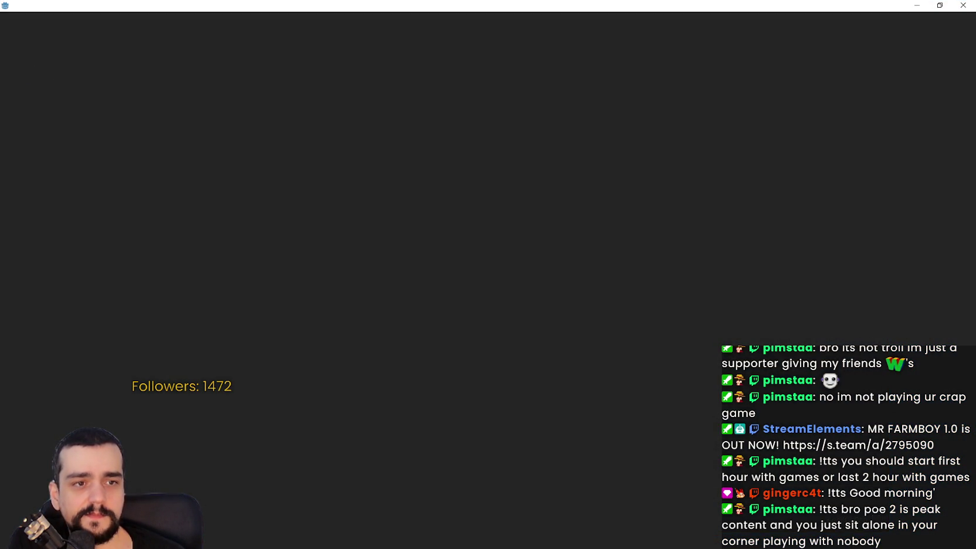
{"action": "left_click", "coordinate": [963, 5]}
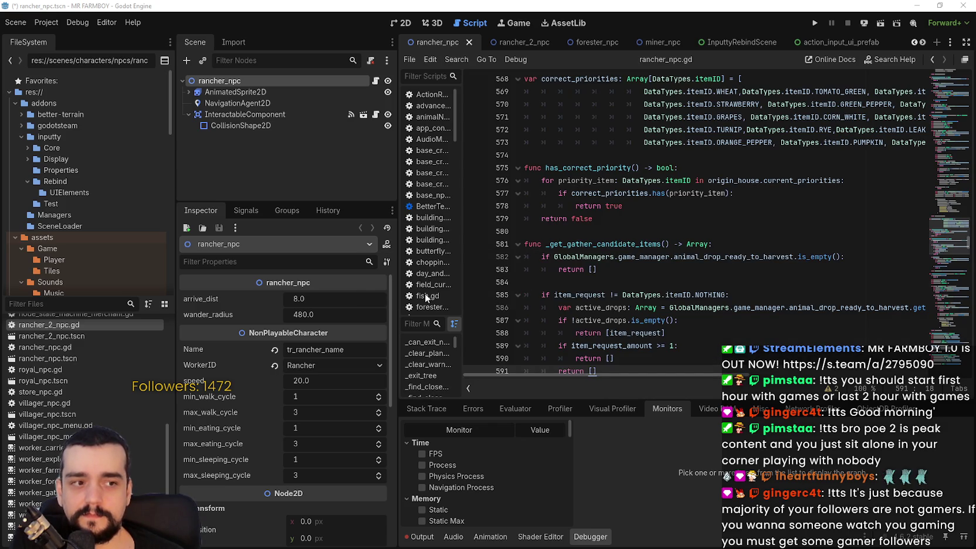
Widen the script editor, switch to Output, and follow the sound_manager.gd:15 error link
{"action": "left_click", "coordinate": [554, 232]}
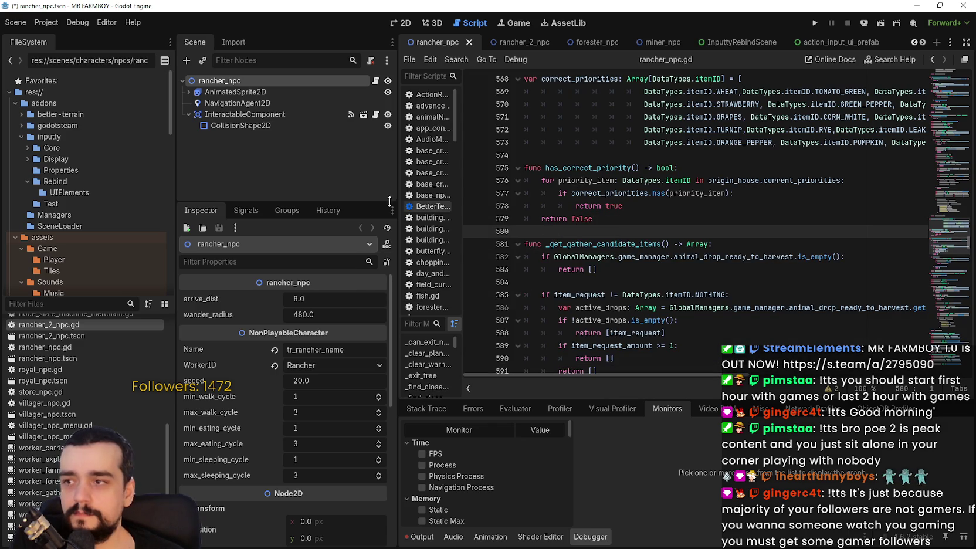
{"action": "left_click_drag", "start_coordinate": [394, 203], "coordinate": [364, 203]}
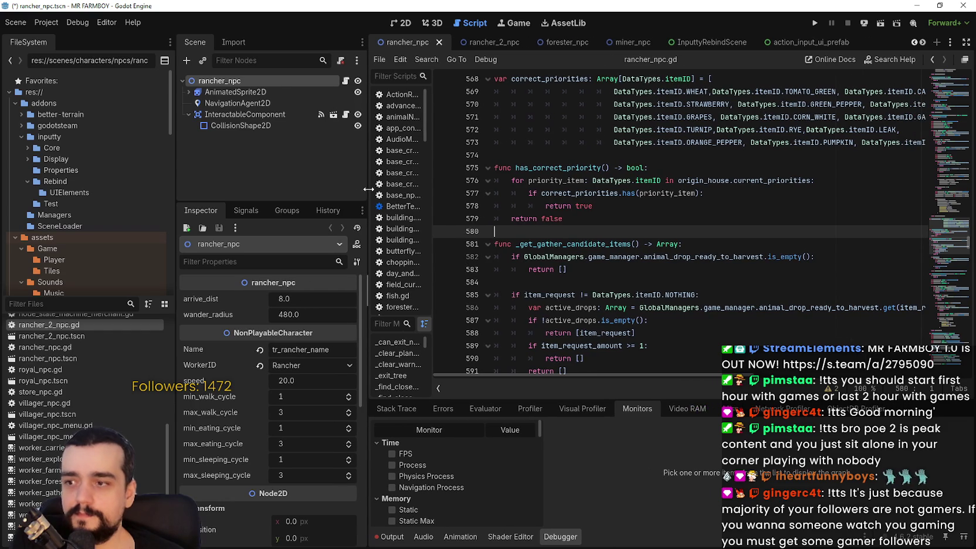
{"action": "left_click", "coordinate": [579, 281]}
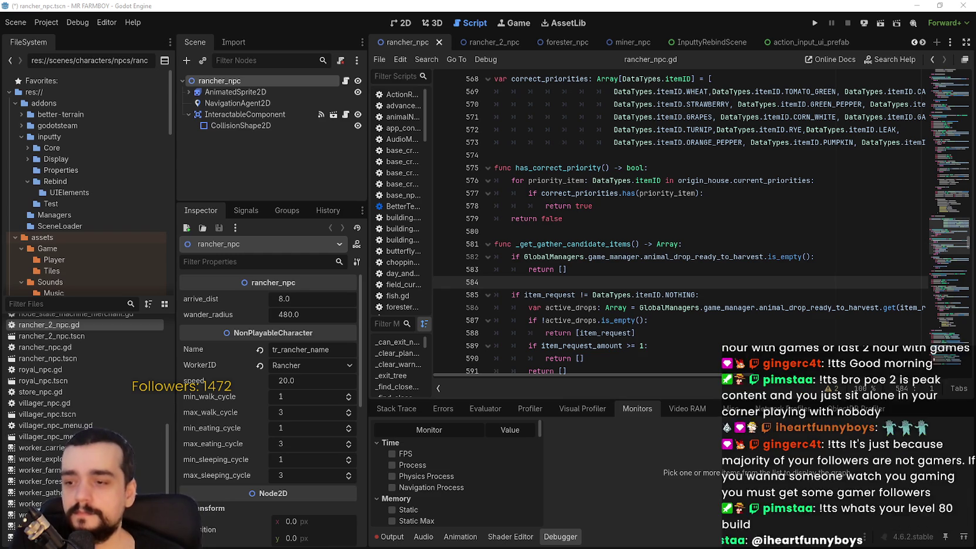
{"action": "left_click", "coordinate": [385, 542]}
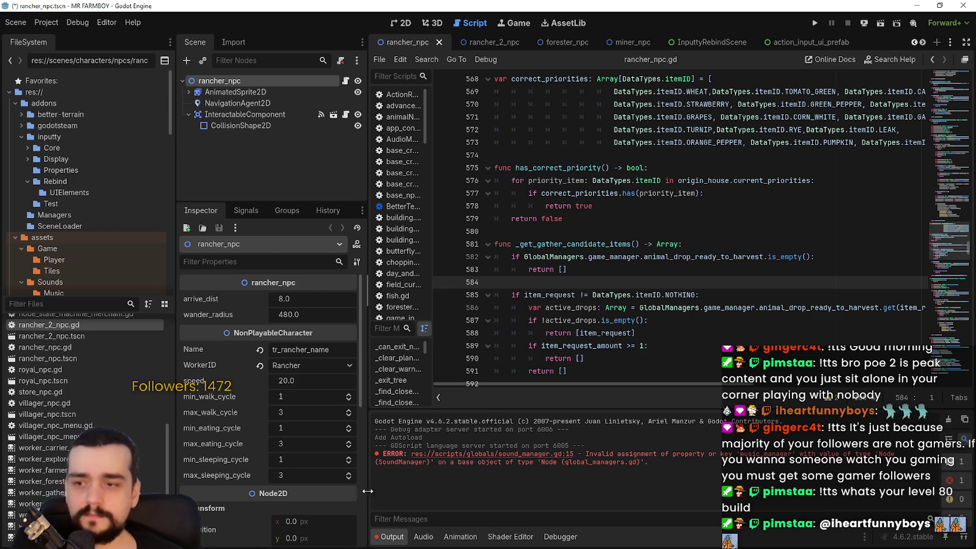
{"action": "left_click", "coordinate": [470, 455]}
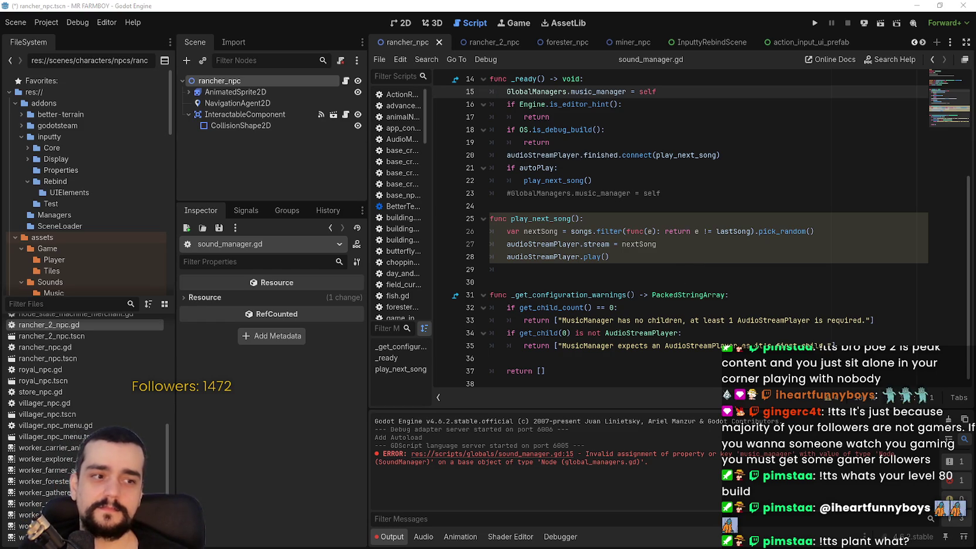
Browse sound_manager.gd around the commented music_manager line and lines 24–35
{"action": "left_click", "coordinate": [788, 195]}
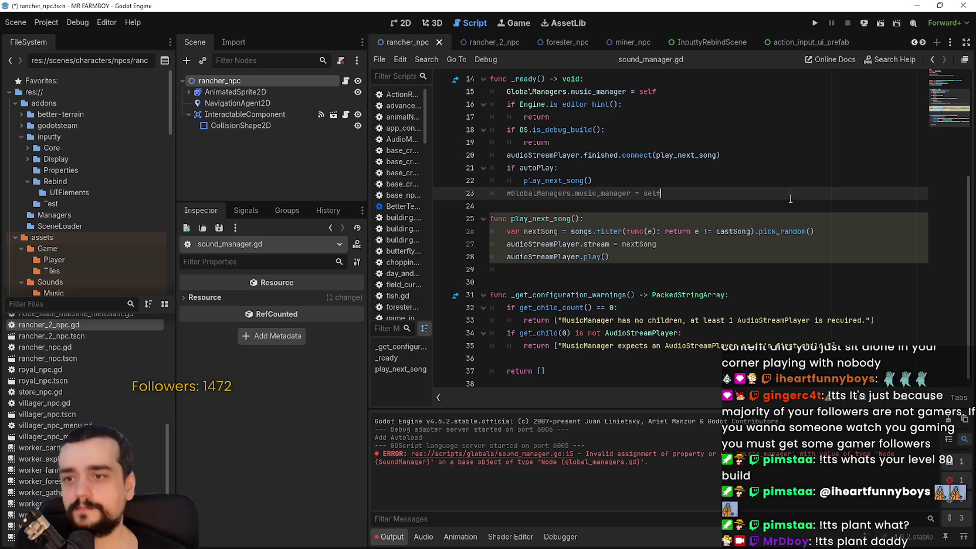
{"action": "left_click", "coordinate": [769, 206]}
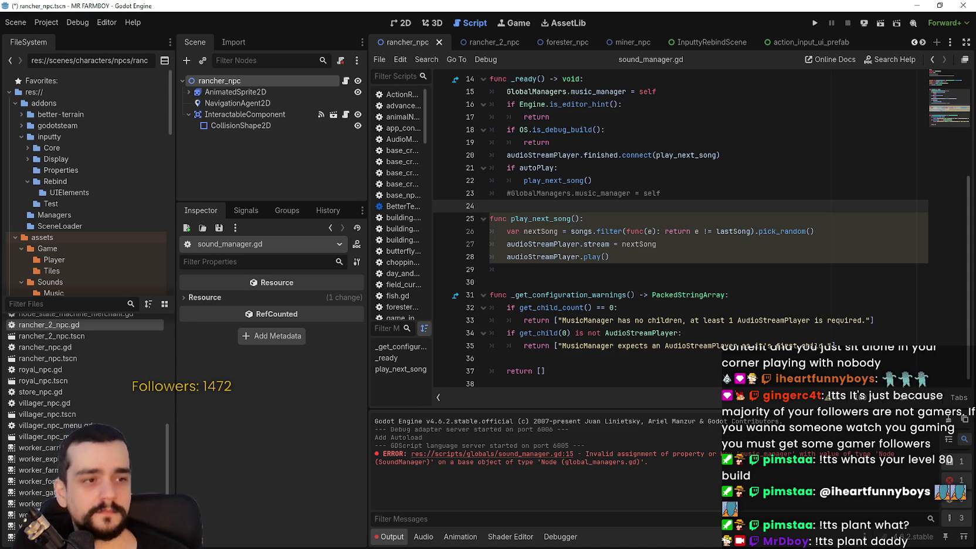
{"action": "left_click", "coordinate": [664, 345]}
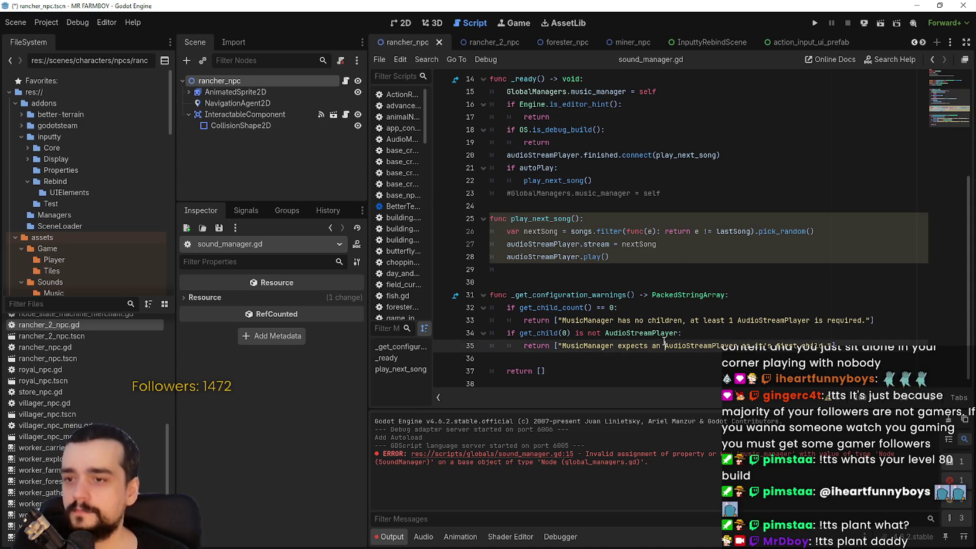
{"action": "left_click", "coordinate": [617, 294]}
{"action": "scroll", "coordinate": [617, 294], "scroll_direction": "up", "scroll_amount": 2}
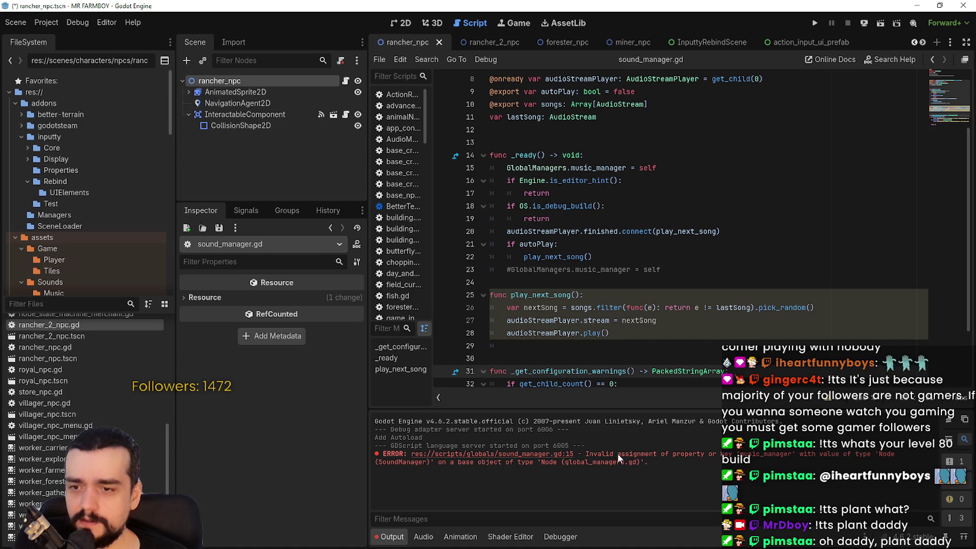
Select the invalid assignment, global_managers.gd and value type parts of the Output error
{"action": "left_click_drag", "start_coordinate": [587, 454], "coordinate": [895, 454]}
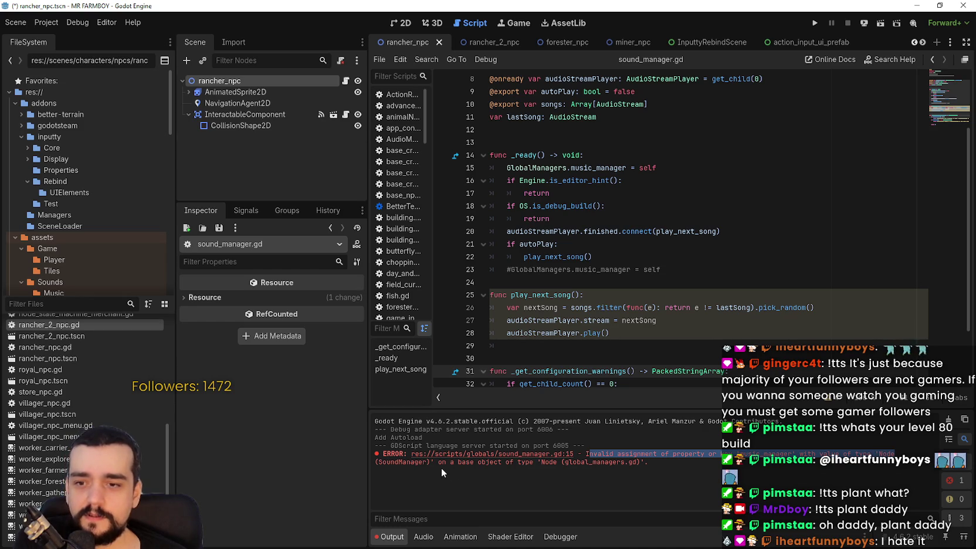
{"action": "mouse_move", "coordinate": [430, 461]}
{"action": "left_mouse_down"}
{"action": "mouse_move", "coordinate": [351, 460]}
{"action": "mouse_move", "coordinate": [565, 461]}
{"action": "left_mouse_up"}
{"action": "left_click_drag", "start_coordinate": [565, 462], "coordinate": [639, 462]}
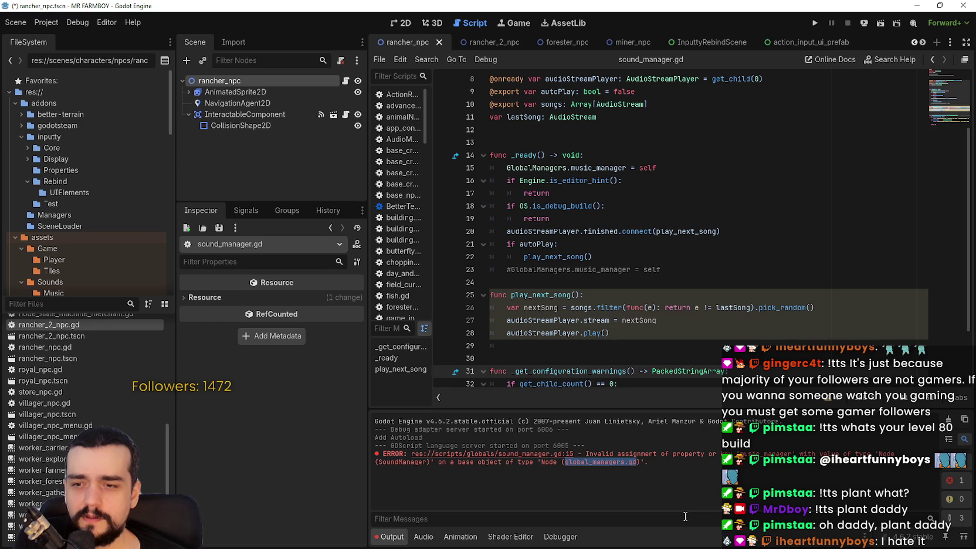
{"action": "mouse_move", "coordinate": [767, 453]}
{"action": "left_mouse_down"}
{"action": "mouse_move", "coordinate": [411, 462]}
{"action": "mouse_move", "coordinate": [646, 463]}
{"action": "mouse_move", "coordinate": [568, 444]}
{"action": "mouse_move", "coordinate": [522, 461]}
{"action": "mouse_move", "coordinate": [639, 461]}
{"action": "left_mouse_up"}
Put the caret on the autoPlay check line and open Project > Project Settings
{"action": "left_click", "coordinate": [736, 244]}
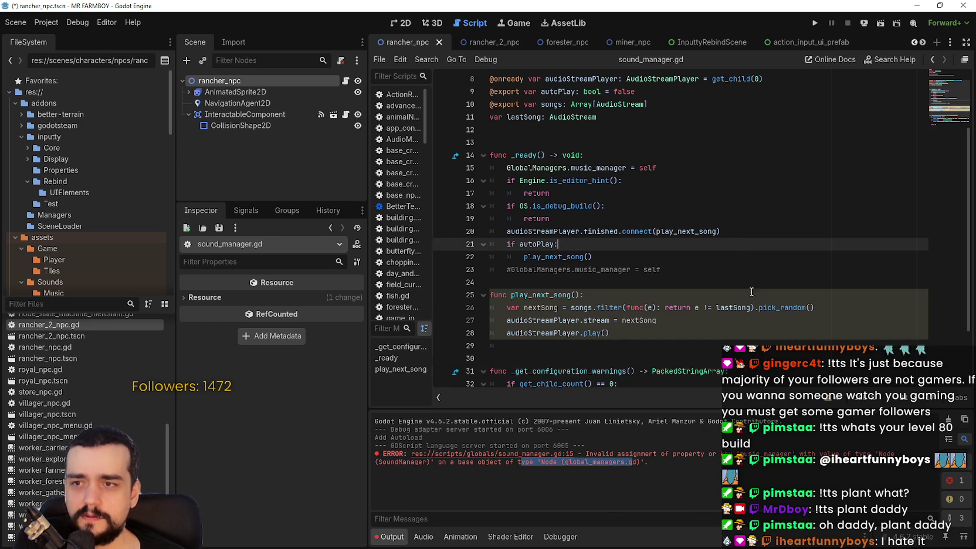
{"action": "scroll", "coordinate": [736, 244], "scroll_direction": "up", "scroll_amount": 1}
{"action": "left_click", "coordinate": [45, 23]}
{"action": "left_click", "coordinate": [64, 39]}
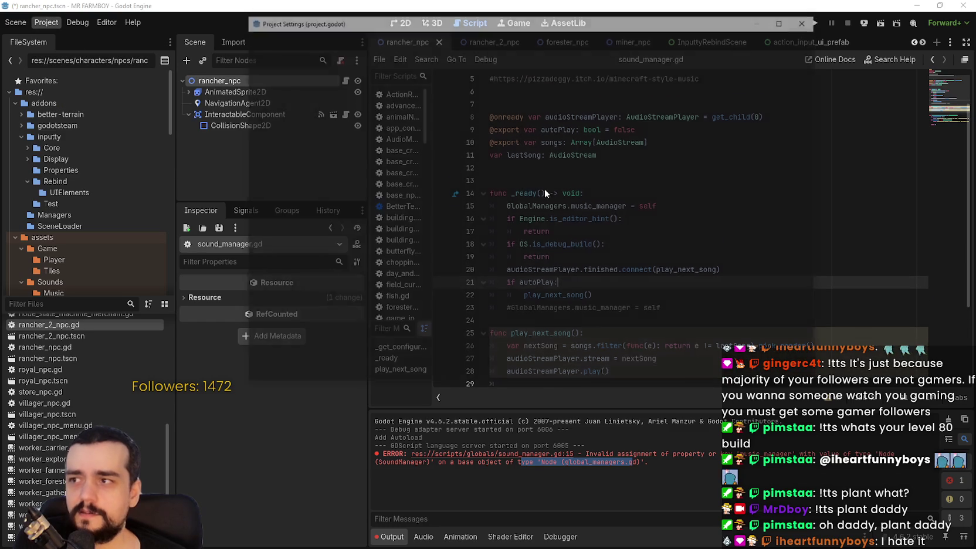
Review the Globals, Plugins and General tabs, then close Project Settings
{"action": "left_click", "coordinate": [410, 39]}
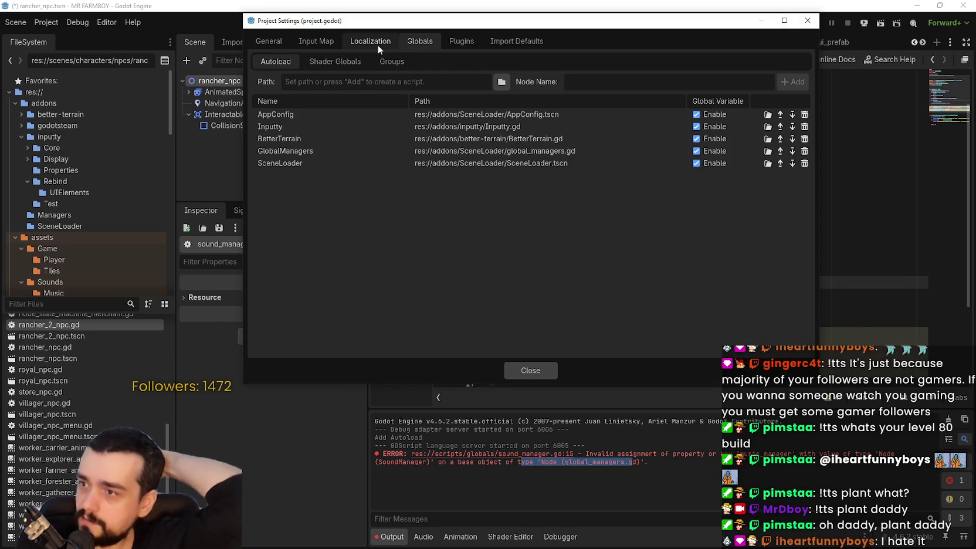
{"action": "left_click", "coordinate": [461, 41]}
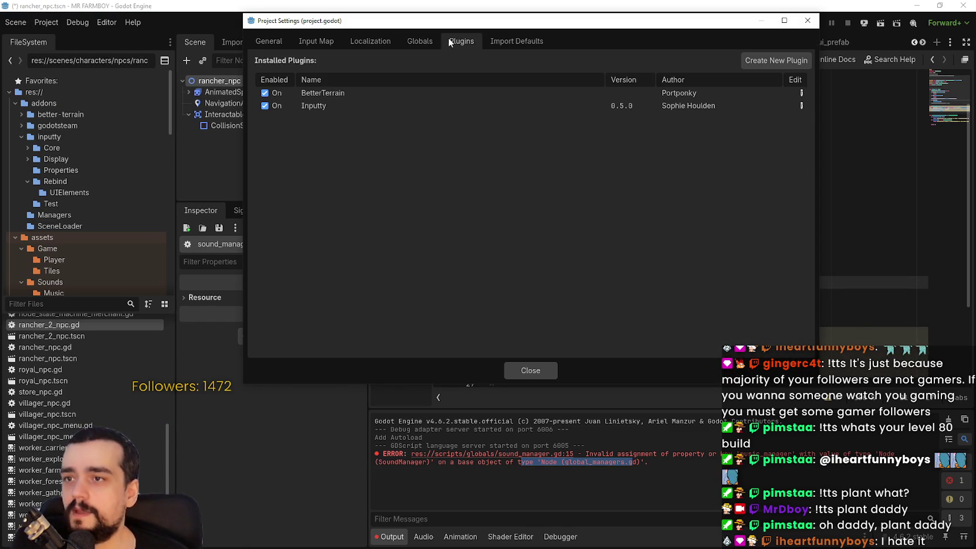
{"action": "left_click", "coordinate": [411, 40]}
{"action": "left_click", "coordinate": [271, 41]}
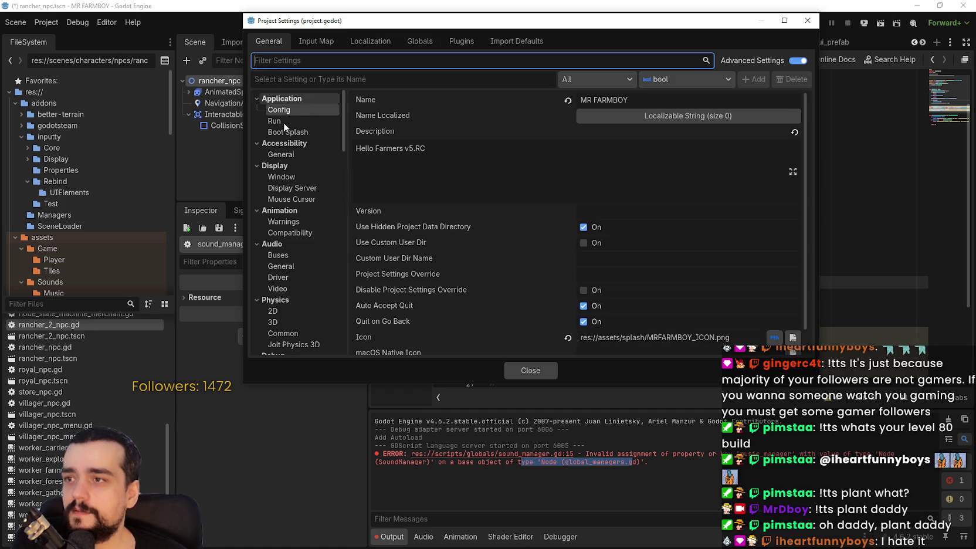
{"action": "left_click", "coordinate": [530, 370]}
Browse the top of sound_manager.gd around the autoPlay variable and line 4
{"action": "scroll", "coordinate": [619, 251], "scroll_direction": "down", "scroll_amount": 2}
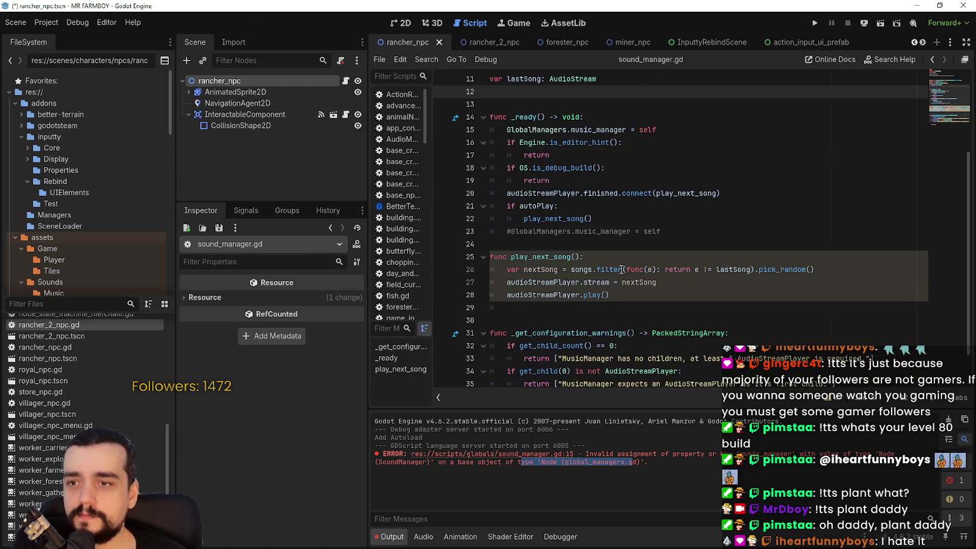
{"action": "scroll", "coordinate": [619, 250], "scroll_direction": "up", "scroll_amount": 2}
{"action": "left_click", "coordinate": [537, 121]}
{"action": "scroll", "coordinate": [645, 205], "scroll_direction": "up", "scroll_amount": 2}
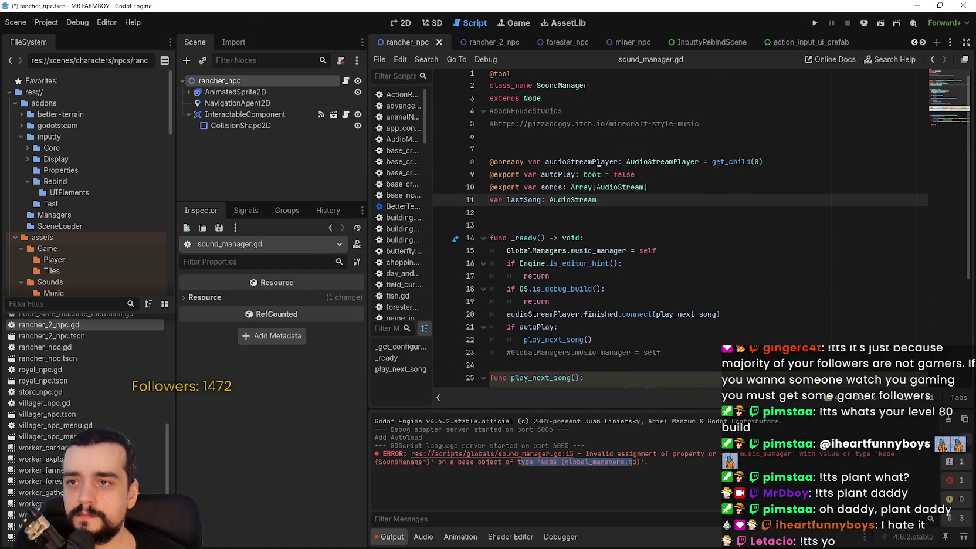
{"action": "key", "text": "Up"}
{"action": "key", "text": "Up"}
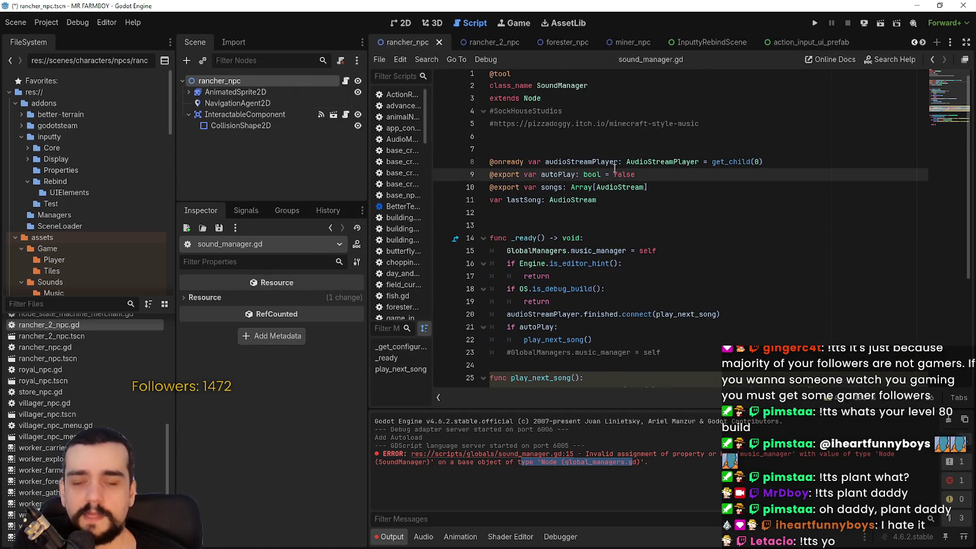
{"action": "key", "text": "Up"}
{"action": "key", "text": "Up"}
{"action": "scroll", "coordinate": [622, 231], "scroll_direction": "up", "scroll_amount": 1}
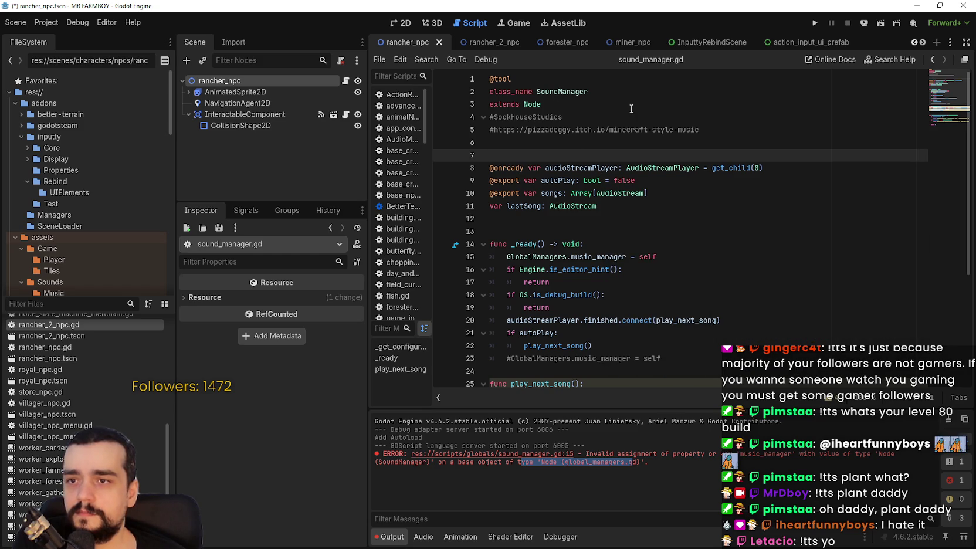
{"action": "left_click", "coordinate": [610, 120]}
{"action": "scroll", "coordinate": [630, 231], "scroll_direction": "down", "scroll_amount": 1}
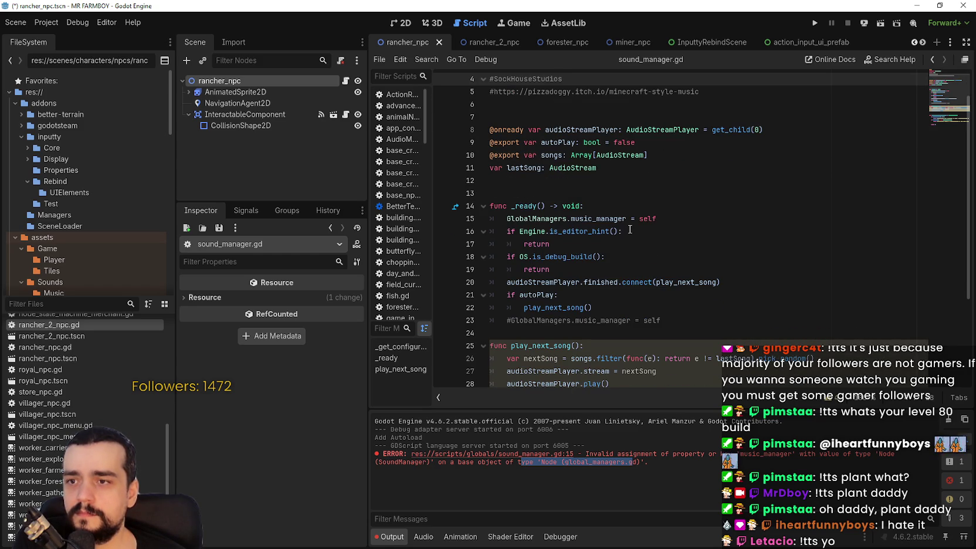
Use Lookup Symbol on music_manager at line 15 to jump to global_managers.gd
{"action": "double_click", "coordinate": [600, 218]}
{"action": "left_click", "coordinate": [605, 218]}
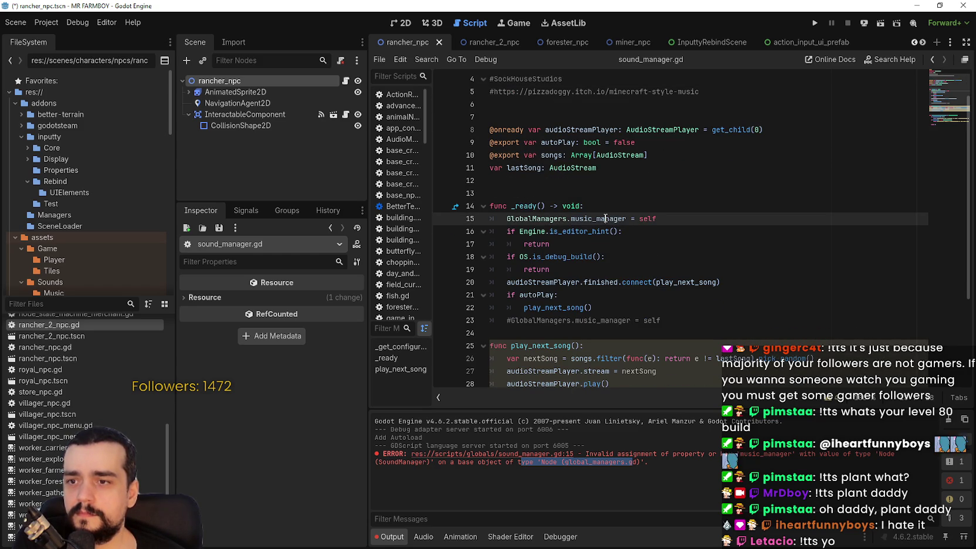
{"action": "right_click", "coordinate": [607, 225]}
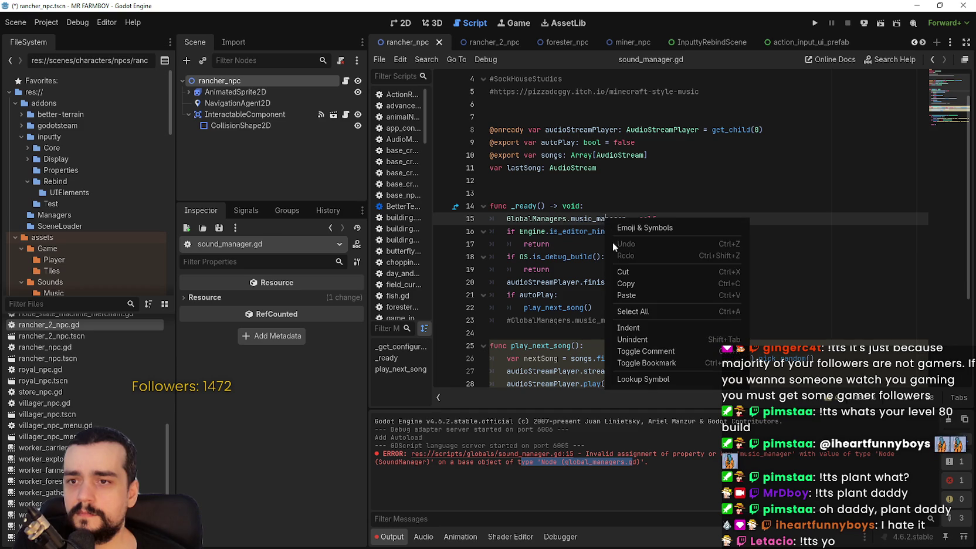
{"action": "left_click", "coordinate": [636, 378]}
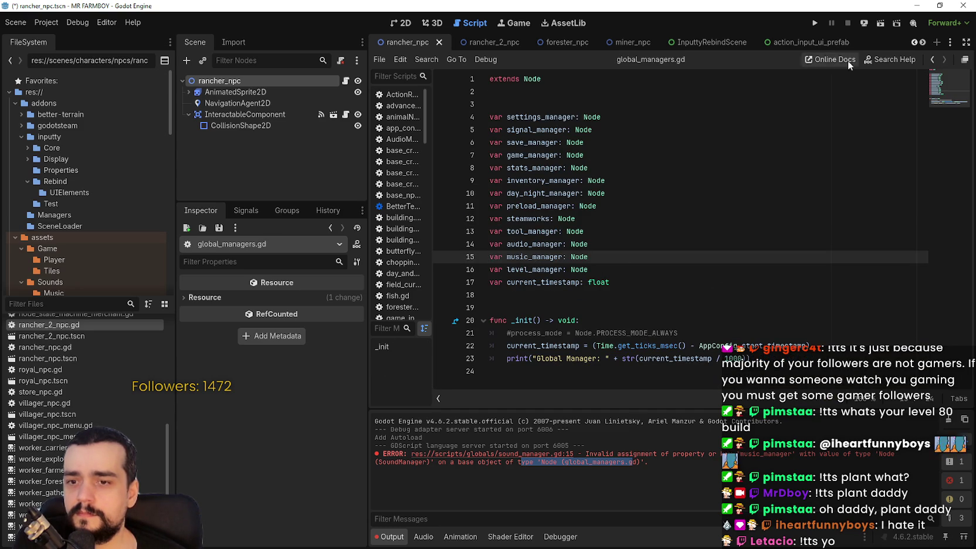
Run the game, then browse the editor's top menus, leaving the Project menu open
{"action": "left_click", "coordinate": [815, 23]}
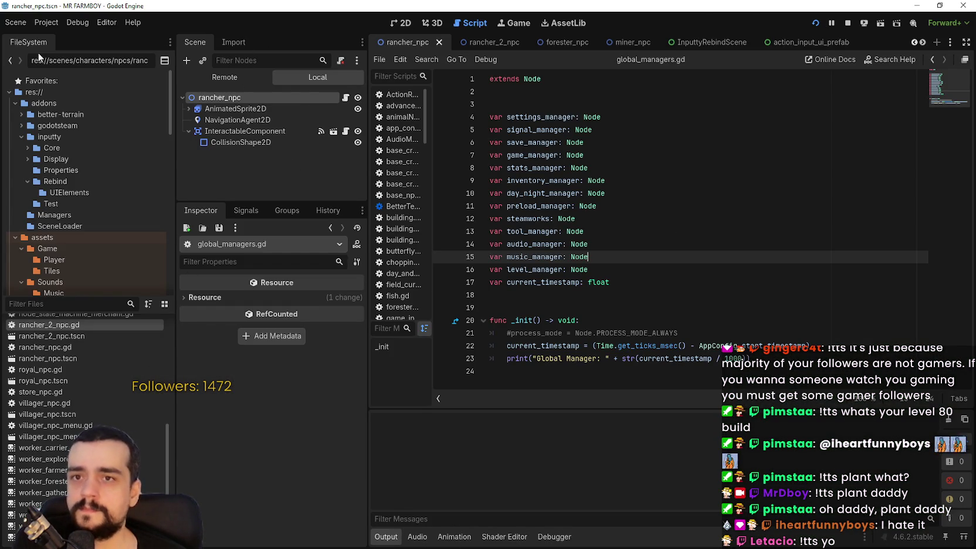
{"action": "left_click", "coordinate": [52, 23]}
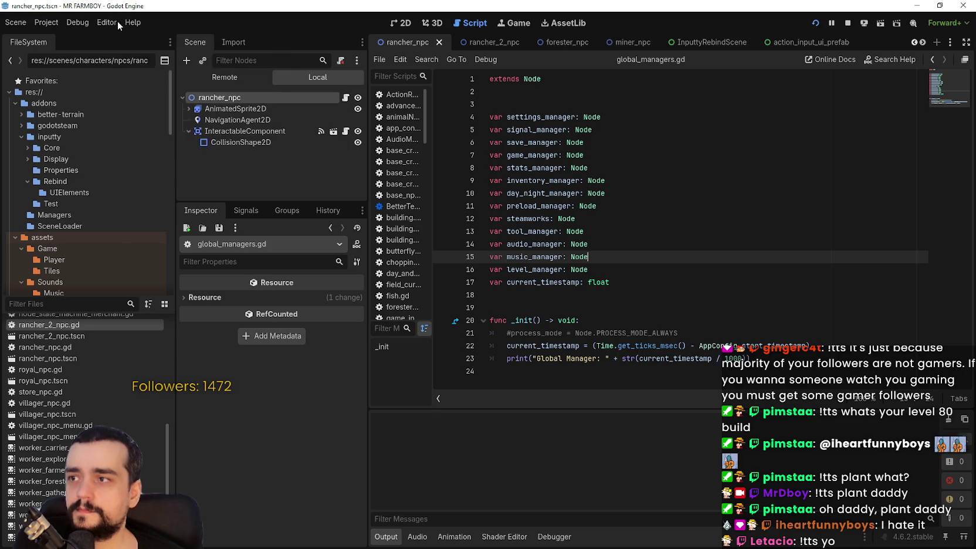
{"action": "left_click", "coordinate": [44, 20]}
{"action": "left_click", "coordinate": [44, 21]}
Expand GlobalManagers in the Remote tree and select the live sound_manager node
{"action": "mouse_move", "coordinate": [36, 21]}
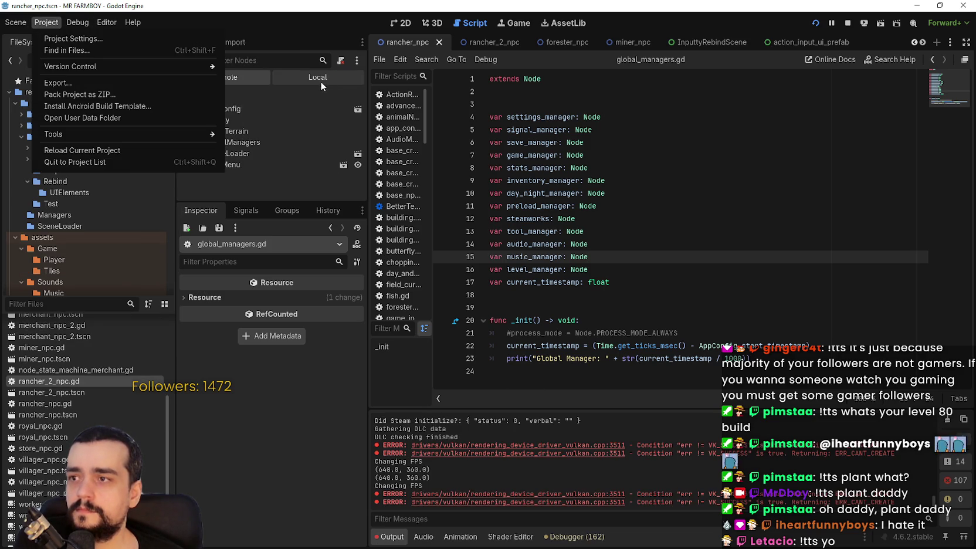
{"action": "left_click", "coordinate": [262, 79]}
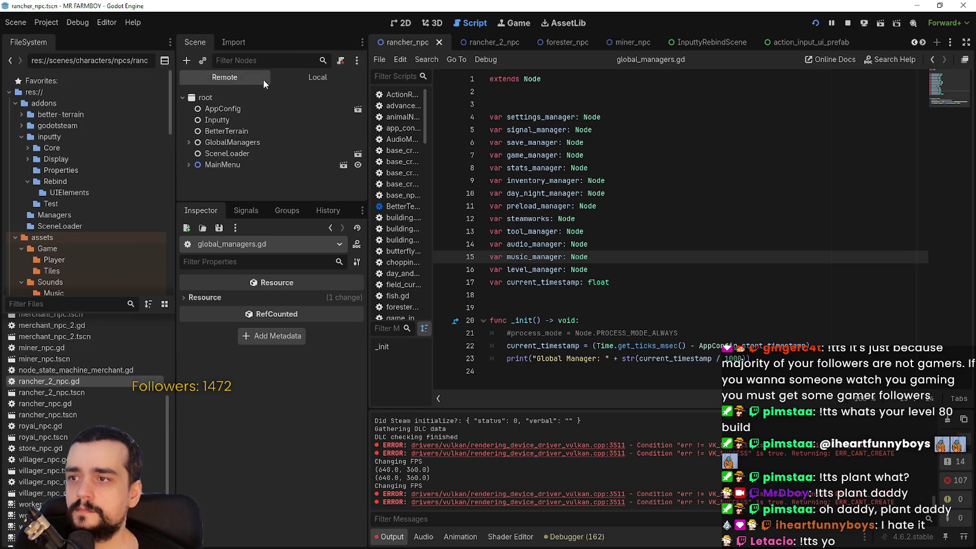
{"action": "double_click", "coordinate": [233, 142]}
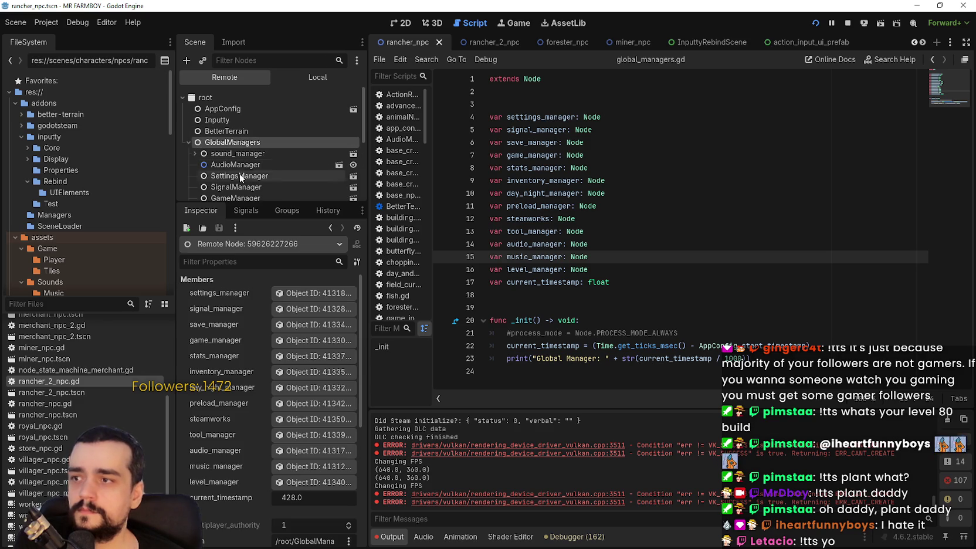
{"action": "left_click", "coordinate": [297, 465]}
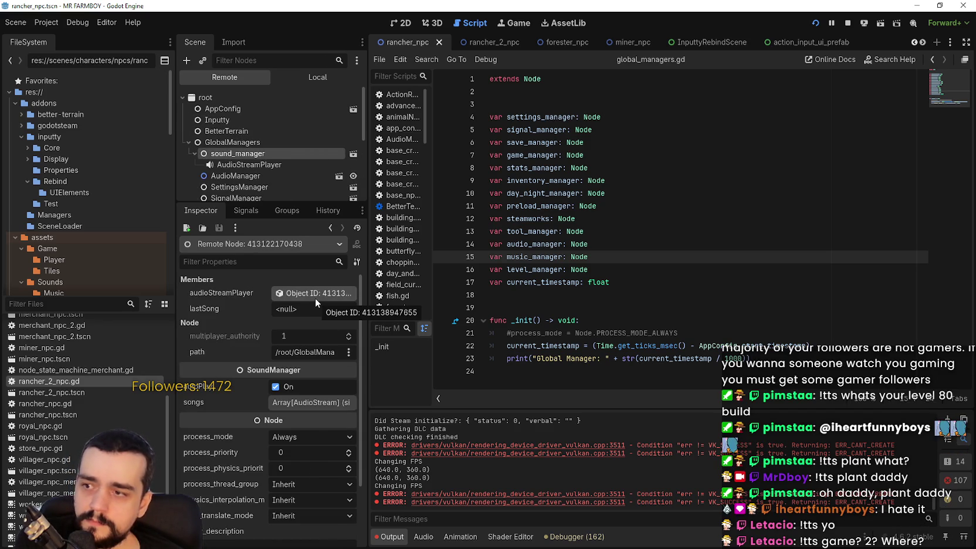
Widen the Inspector to list the 15-track songs array, restore the layout, and switch to the game
{"action": "left_click_drag", "start_coordinate": [367, 319], "coordinate": [549, 319]}
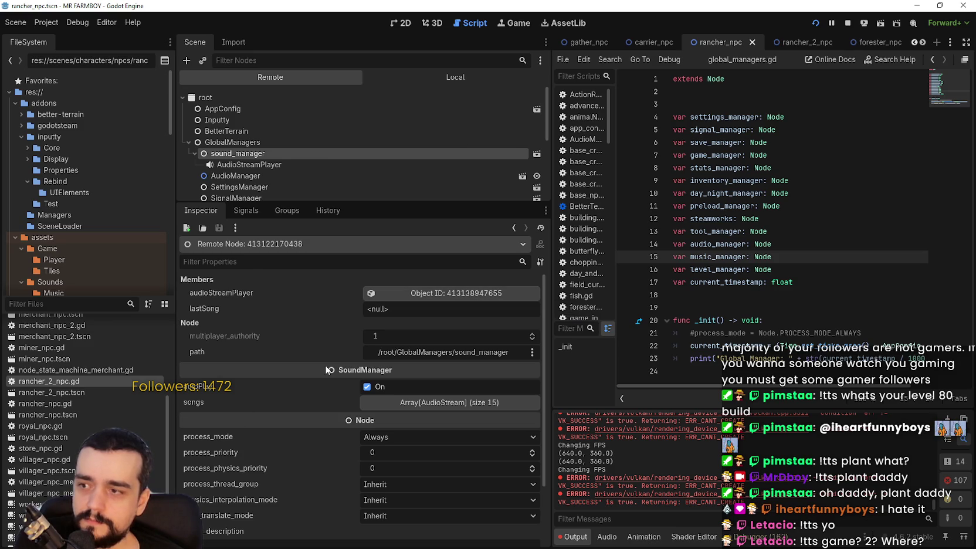
{"action": "left_click", "coordinate": [443, 402]}
{"action": "left_click", "coordinate": [443, 403]}
{"action": "left_click", "coordinate": [443, 403]}
{"action": "scroll", "coordinate": [425, 510], "scroll_direction": "down", "scroll_amount": 3}
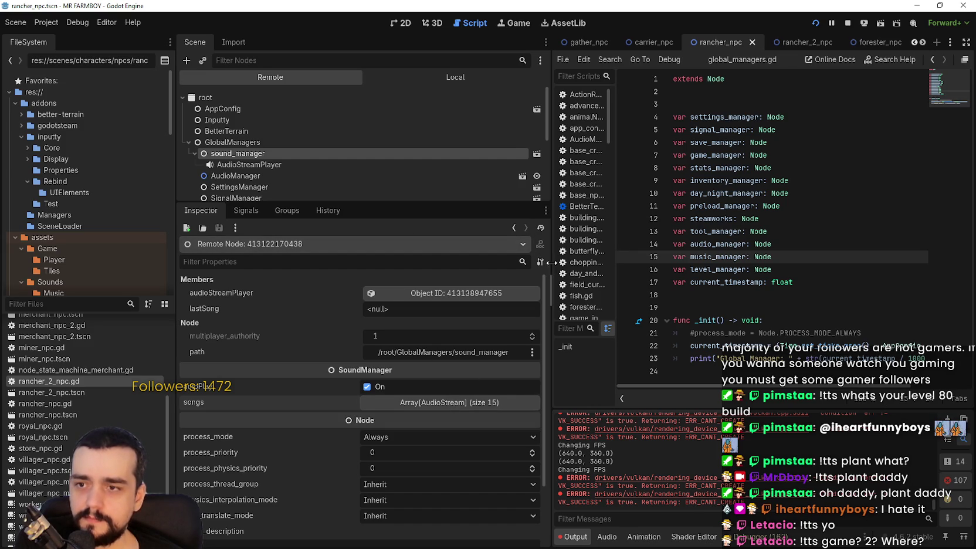
{"action": "left_click_drag", "start_coordinate": [551, 262], "coordinate": [400, 284]}
{"action": "key", "text": "alt+Tab"}
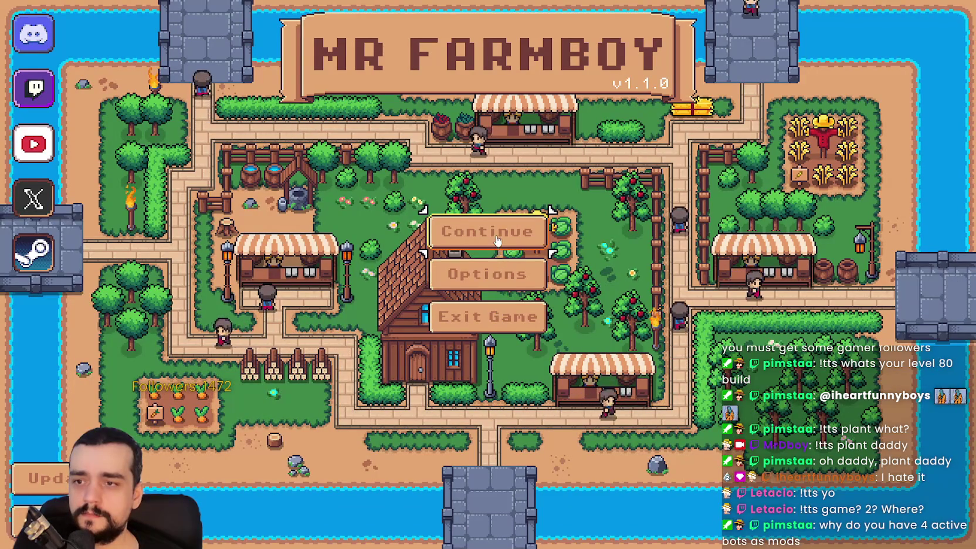
View the Audio volume settings in Options and cancel without changes
{"action": "left_click", "coordinate": [491, 275]}
{"action": "left_click", "coordinate": [401, 115]}
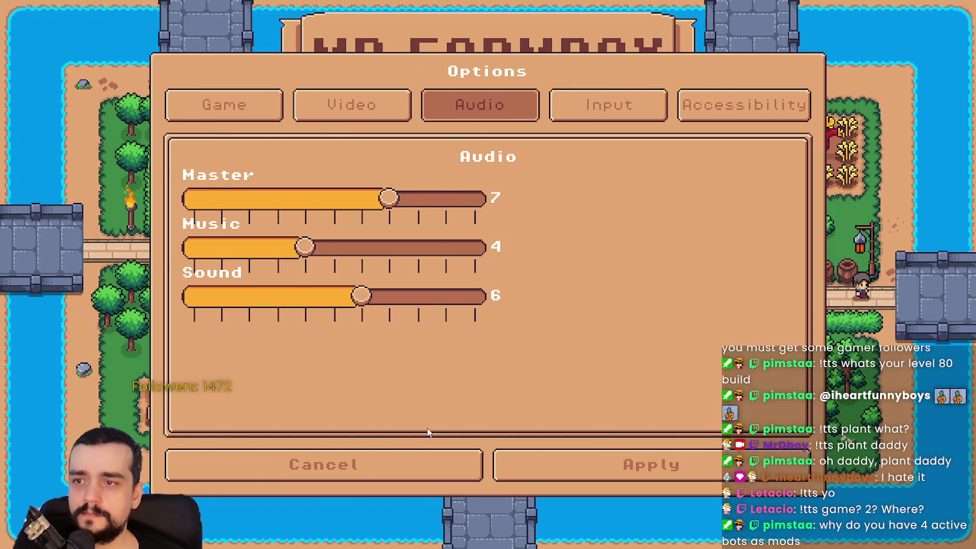
{"action": "left_click", "coordinate": [393, 463]}
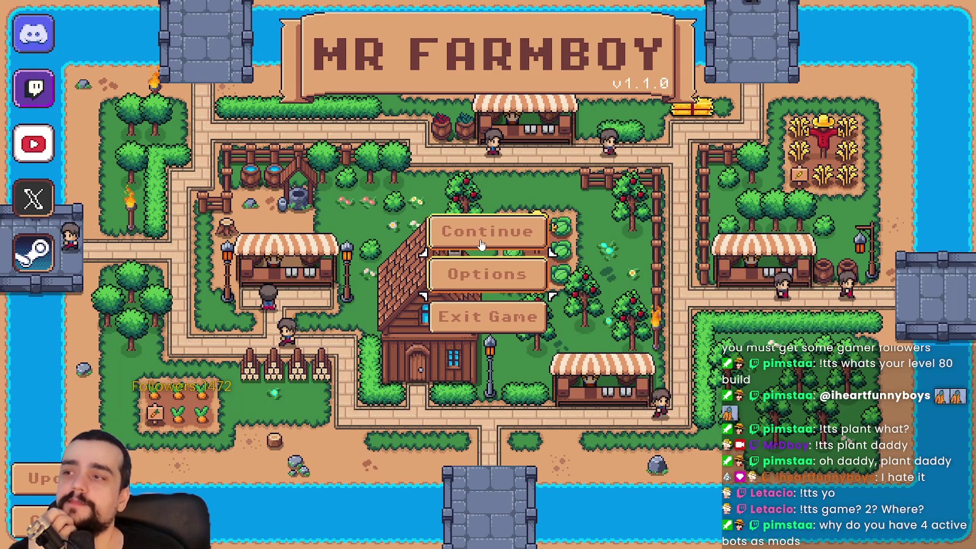
Continue to the save list and load Save 1
{"action": "left_click", "coordinate": [474, 245]}
{"action": "scroll", "coordinate": [481, 287], "scroll_direction": "down", "scroll_amount": 3}
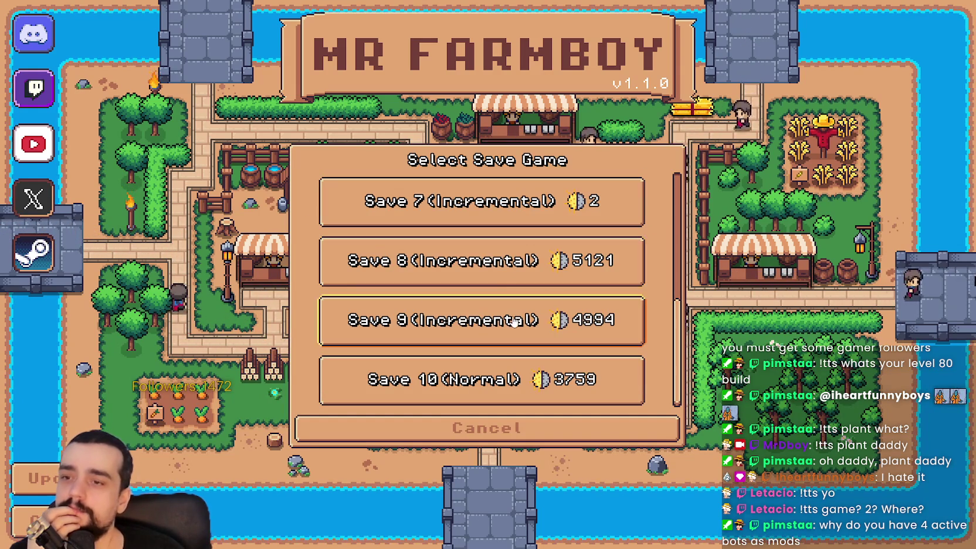
{"action": "left_click", "coordinate": [467, 284]}
{"action": "scroll", "coordinate": [620, 355], "scroll_direction": "up", "scroll_amount": 2}
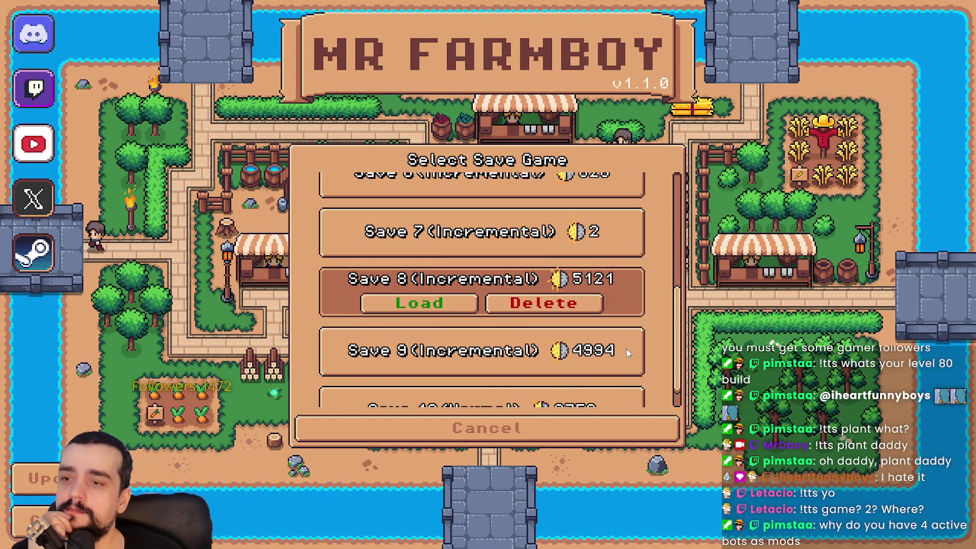
{"action": "scroll", "coordinate": [619, 349], "scroll_direction": "up", "scroll_amount": 4}
{"action": "left_click", "coordinate": [481, 197]}
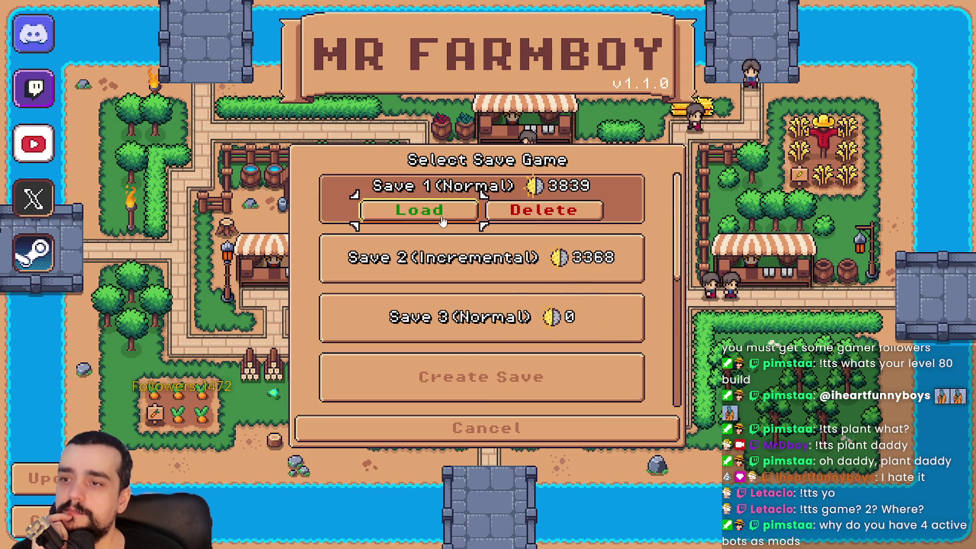
{"action": "left_click", "coordinate": [419, 211]}
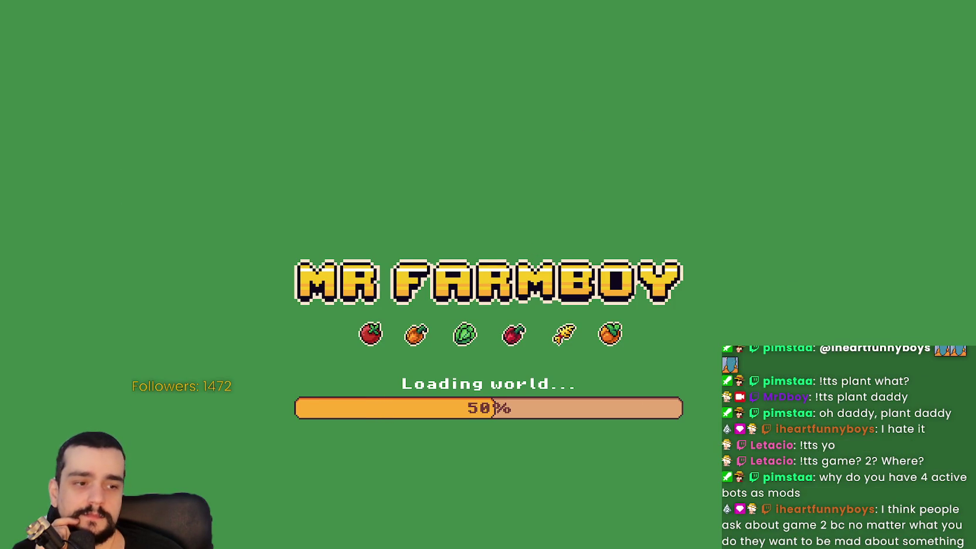
Walk the farmer left, right and along the fields, then up onto the road
{"action": "key", "text": "alt+Tab"}
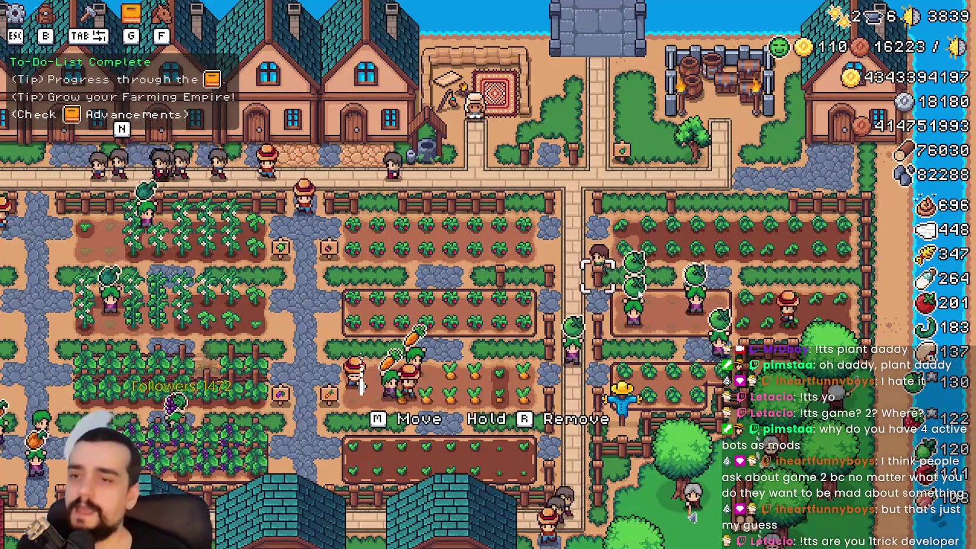
{"action": "key", "text": "a"}
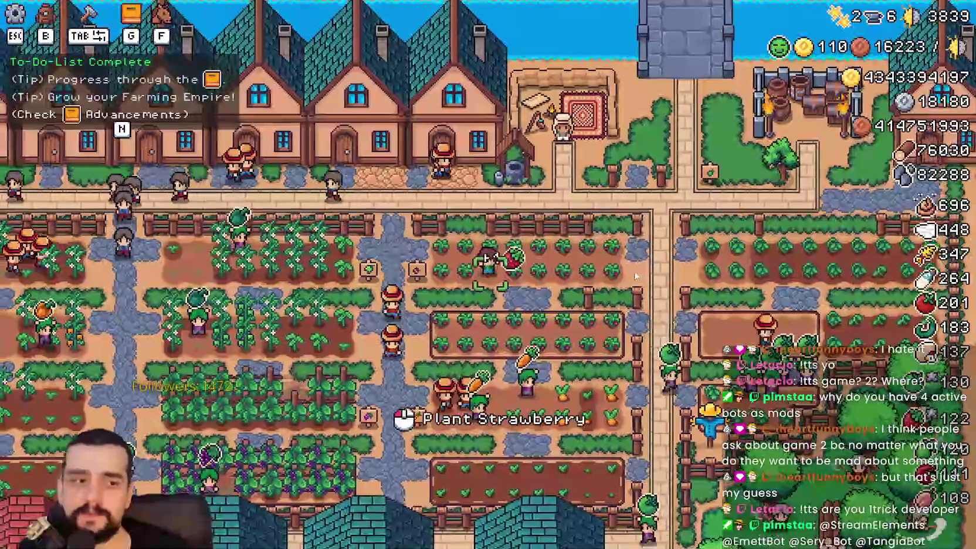
{"action": "scroll", "coordinate": [633, 272], "scroll_direction": "up", "scroll_amount": 2}
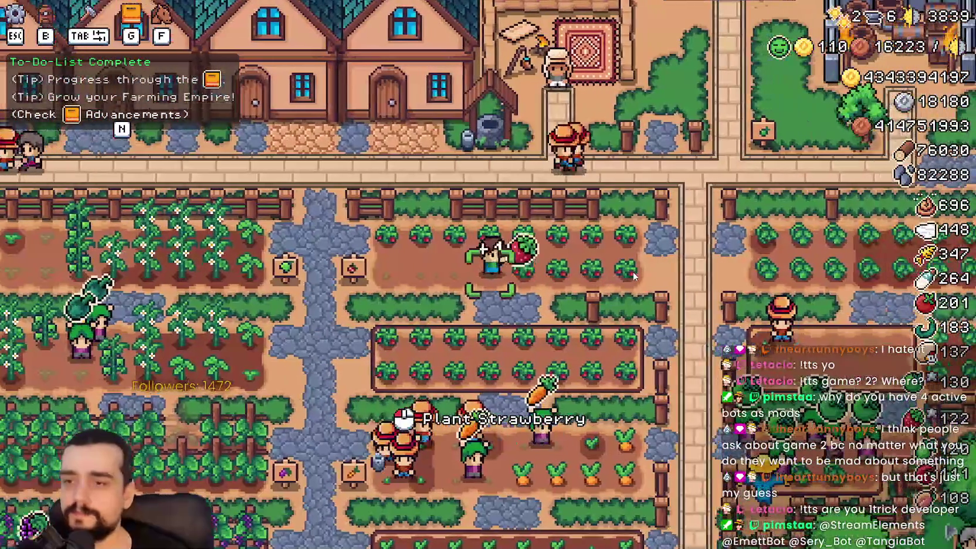
{"action": "key", "text": "d"}
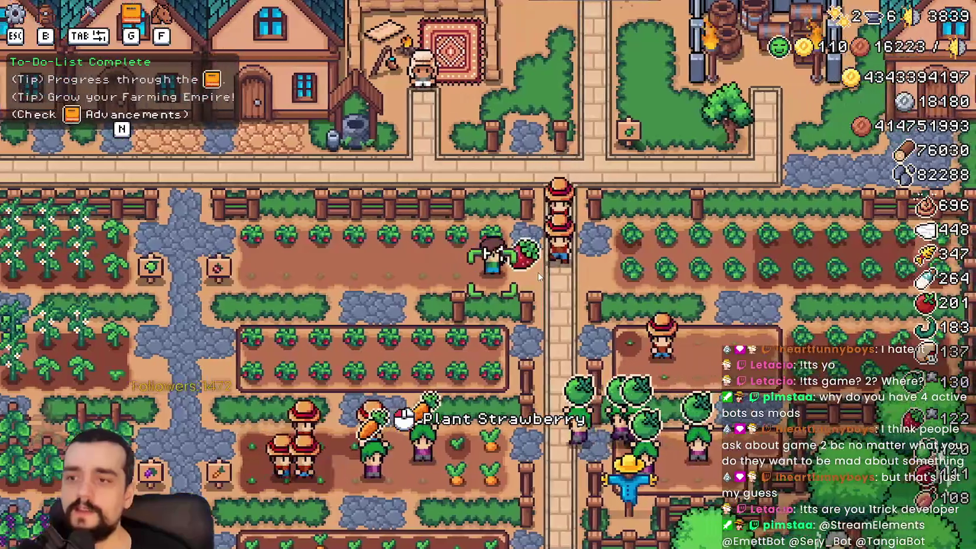
{"action": "key", "text": "a"}
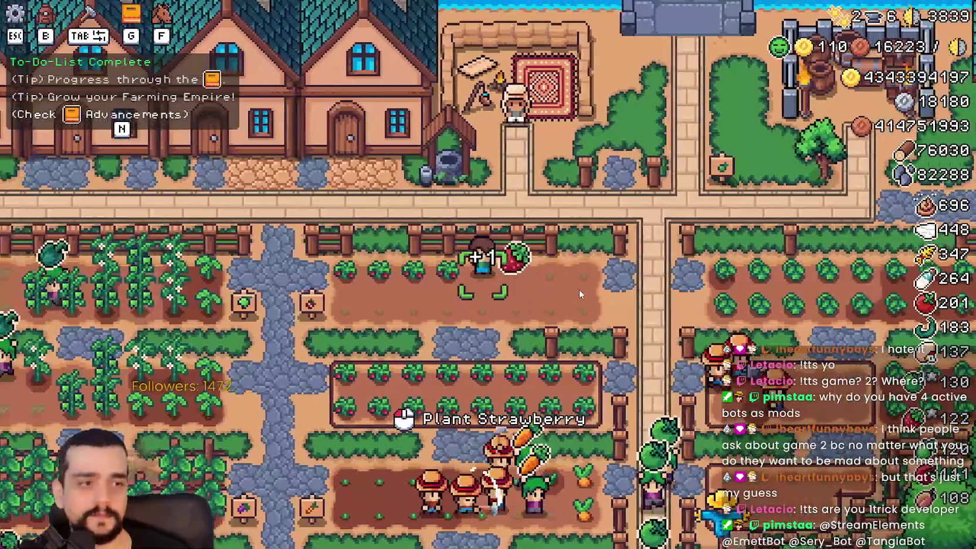
{"action": "key", "text": "a"}
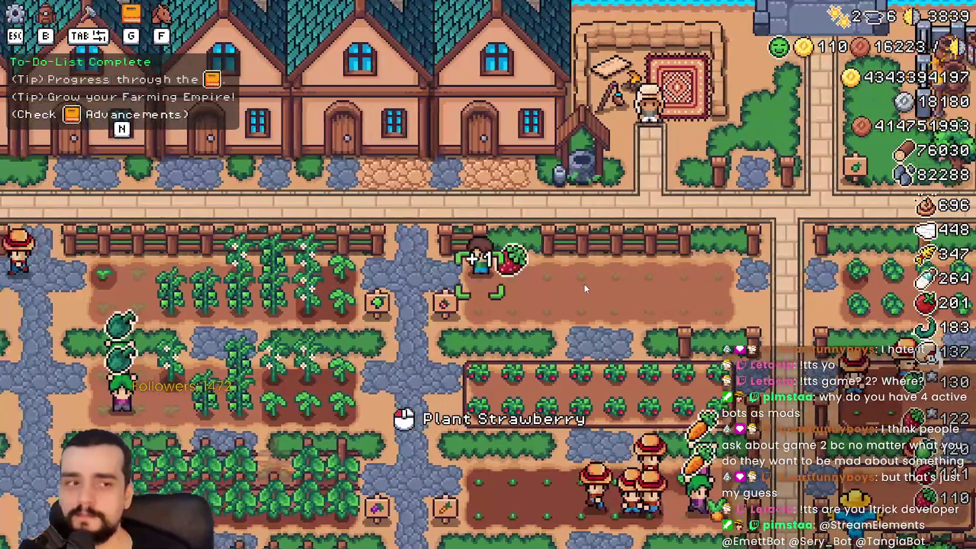
{"action": "key", "text": "s"}
{"action": "key", "text": "w"}
Zoom the camera in and out while panning over the town, crop farm and market fountain
{"action": "scroll", "coordinate": [585, 284], "scroll_direction": "down", "scroll_amount": 3}
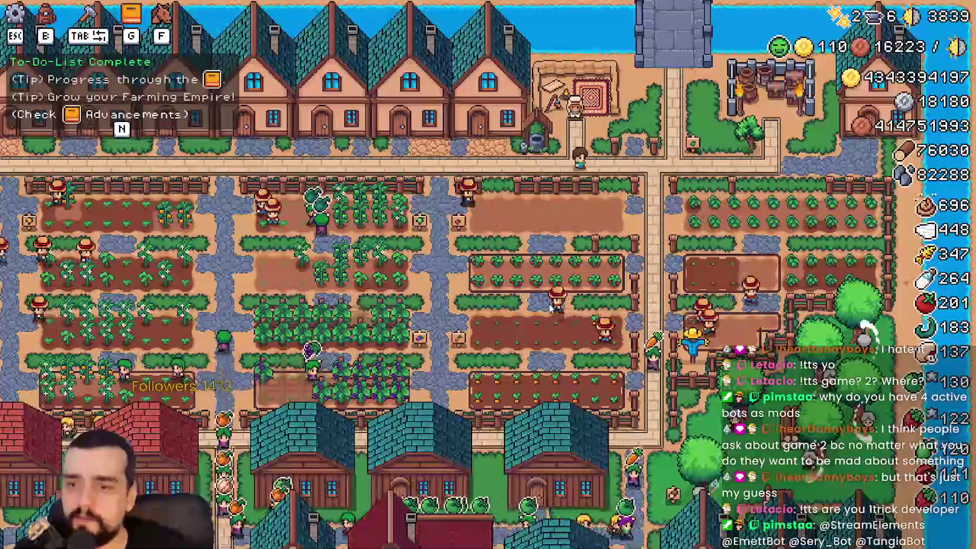
{"action": "key", "text": "s"}
{"action": "scroll", "coordinate": [549, 306], "scroll_direction": "up", "scroll_amount": 3}
{"action": "scroll", "coordinate": [549, 306], "scroll_direction": "down", "scroll_amount": 3}
{"action": "scroll", "coordinate": [549, 306], "scroll_direction": "up", "scroll_amount": 3}
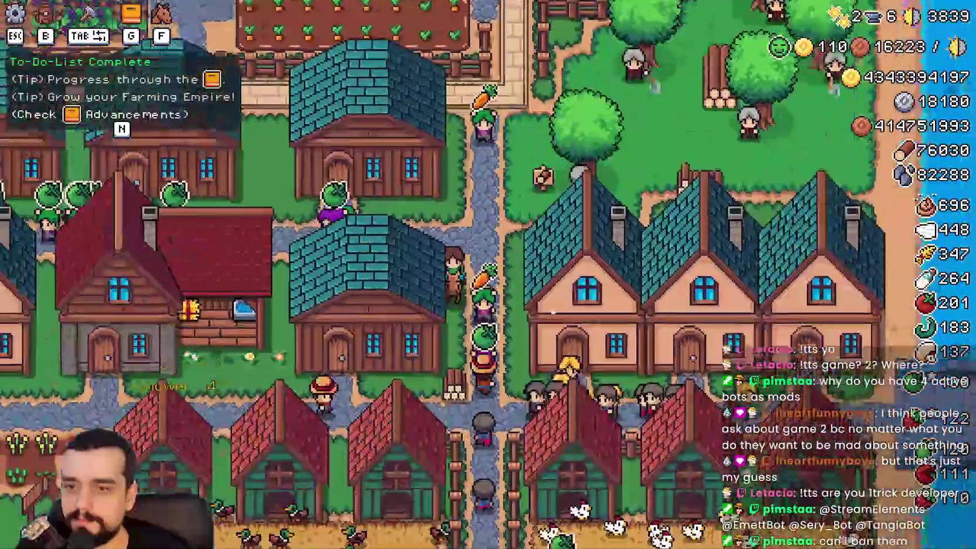
{"action": "scroll", "coordinate": [553, 313], "scroll_direction": "down", "scroll_amount": 4}
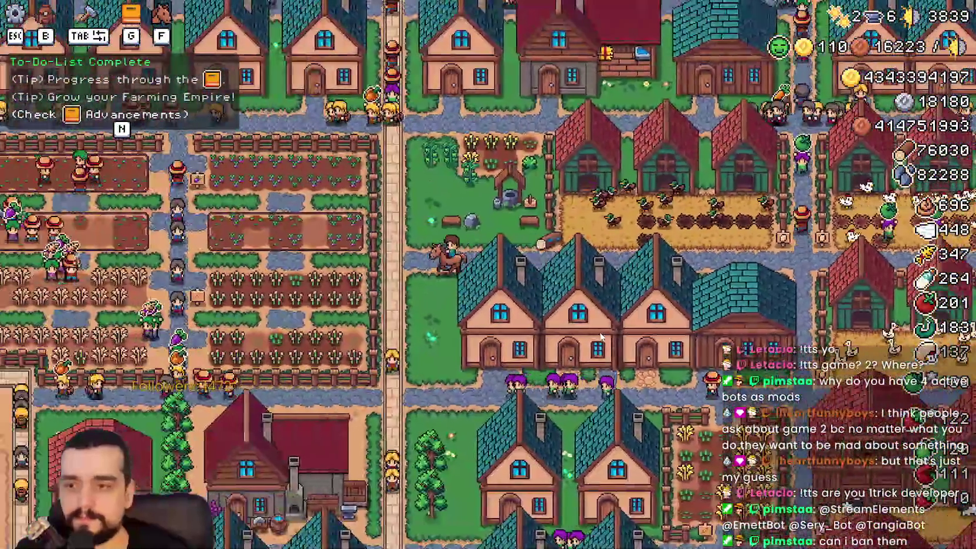
{"action": "scroll", "coordinate": [601, 336], "scroll_direction": "up", "scroll_amount": 4}
{"action": "scroll", "coordinate": [601, 337], "scroll_direction": "down", "scroll_amount": 2}
{"action": "key", "text": "w"}
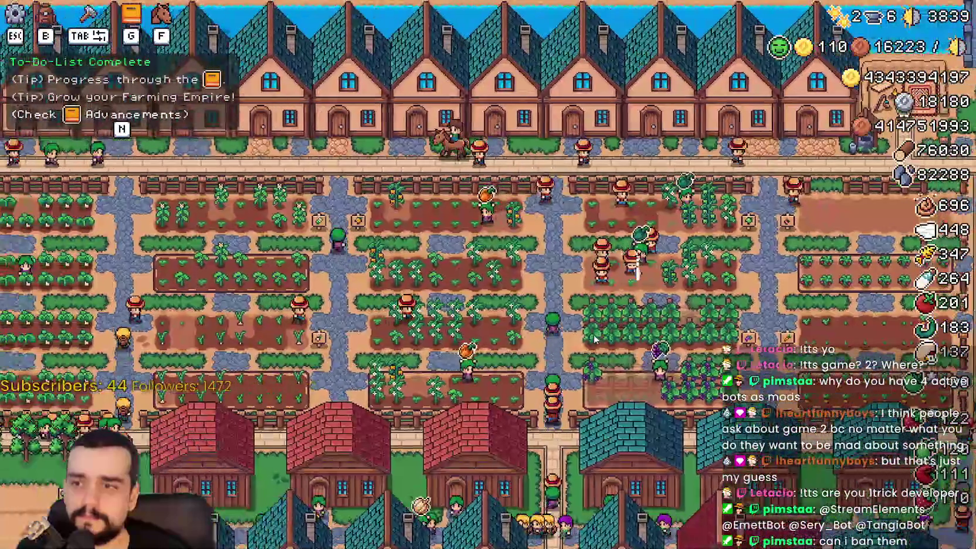
{"action": "key", "text": "a"}
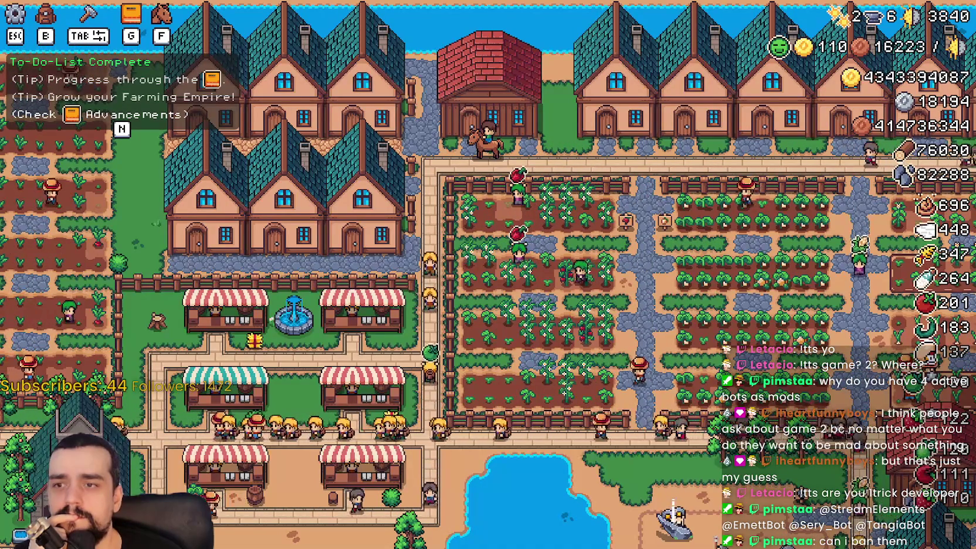
Open Task Manager, move it up and left to check the game's resource usage, then return to Godot
{"action": "key", "text": "ctrl+shift+Escape"}
{"action": "left_click_drag", "start_coordinate": [570, 88], "coordinate": [519, 78]}
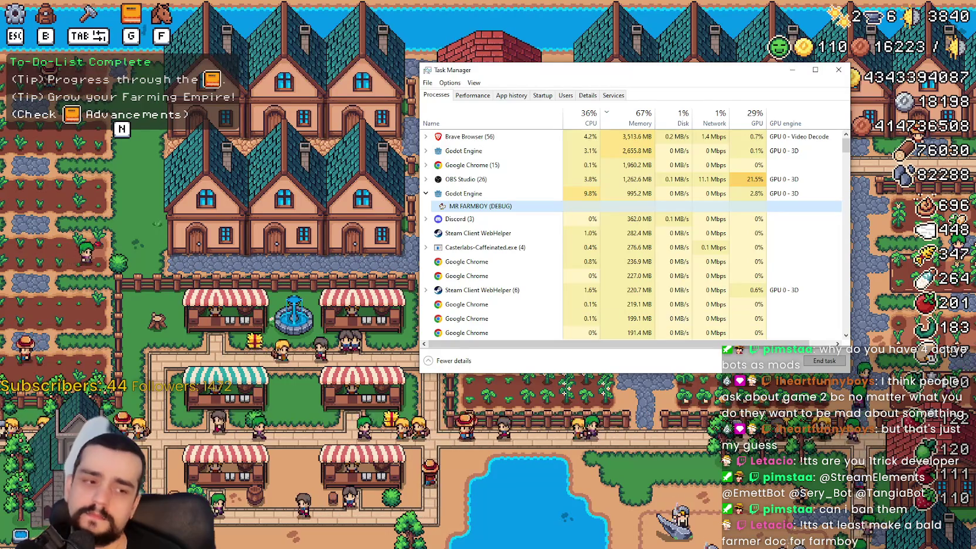
{"action": "key", "text": "alt+Tab"}
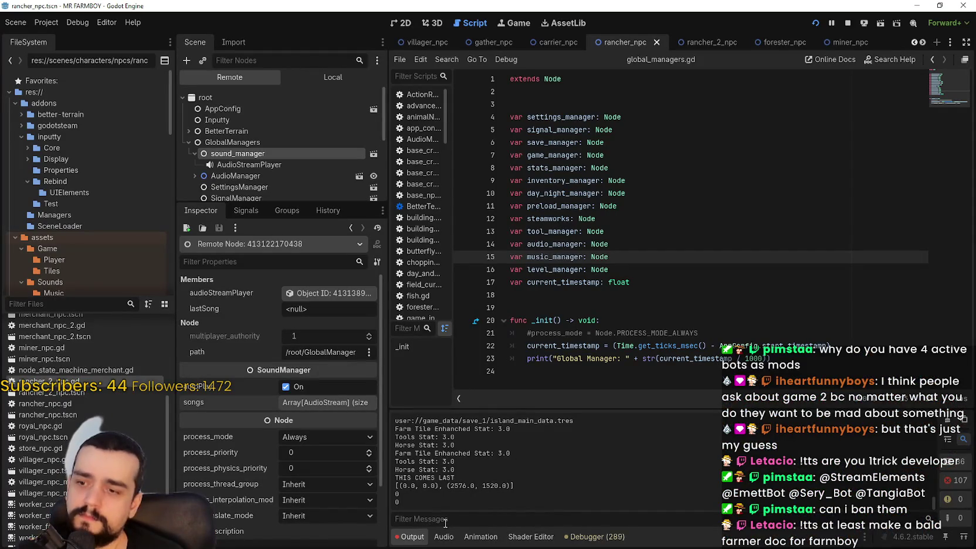
Graph the FPS, Process and Physics Process time monitors in the debugger
{"action": "left_click", "coordinate": [594, 536]}
{"action": "left_click", "coordinate": [429, 455]}
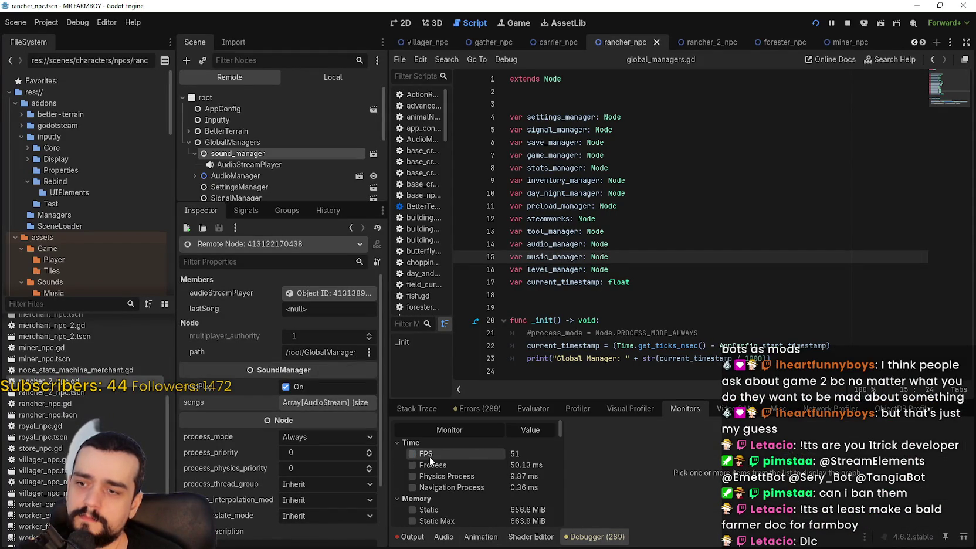
{"action": "left_click", "coordinate": [425, 465]}
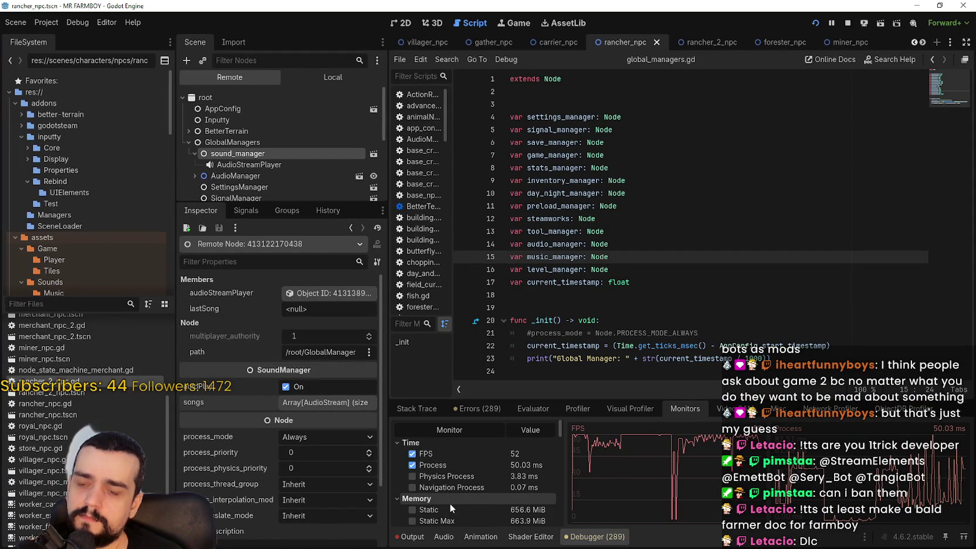
{"action": "left_click", "coordinate": [447, 479]}
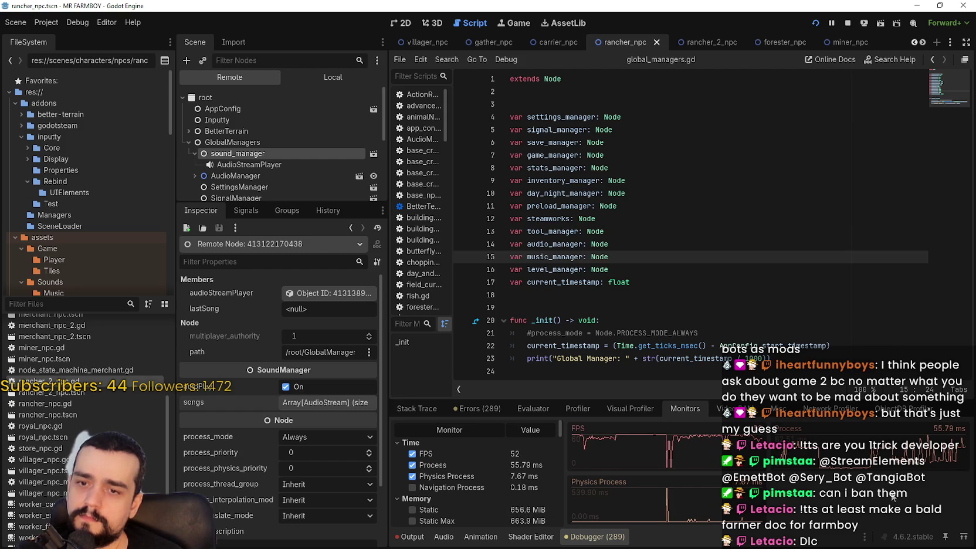
Start recording rendering frame times in the Visual Profiler
{"action": "left_click", "coordinate": [642, 405]}
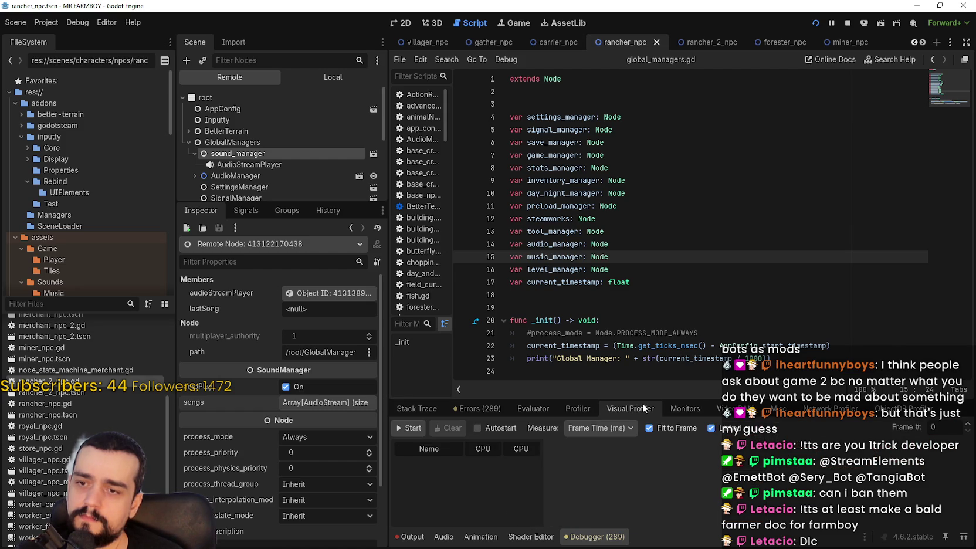
{"action": "left_click", "coordinate": [583, 410]}
{"action": "left_click", "coordinate": [689, 411]}
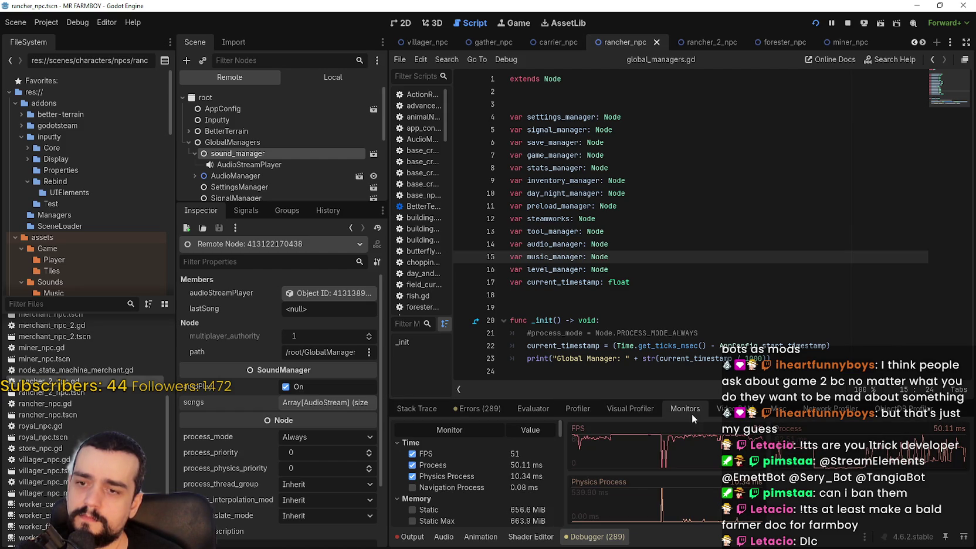
{"action": "left_click", "coordinate": [736, 409]}
{"action": "left_click", "coordinate": [615, 410]}
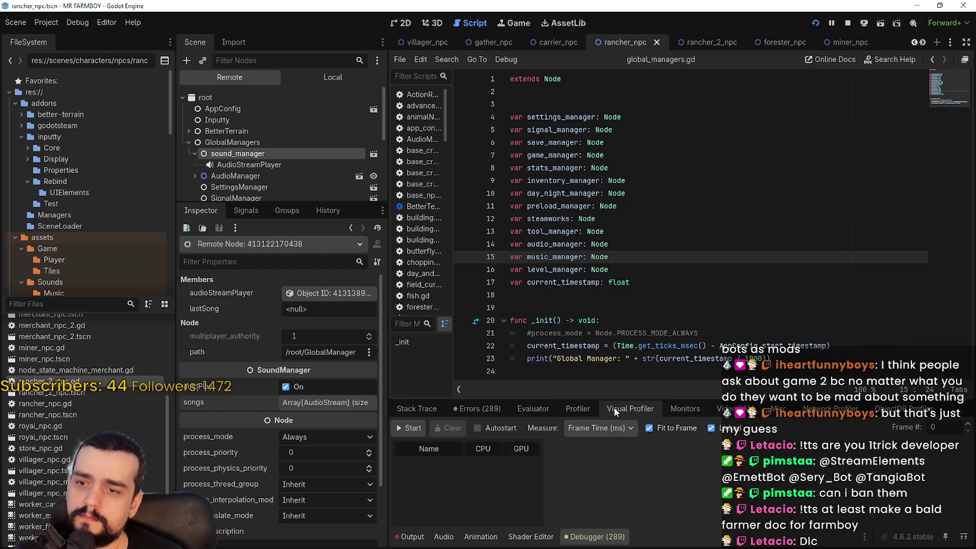
{"action": "left_click", "coordinate": [407, 428]}
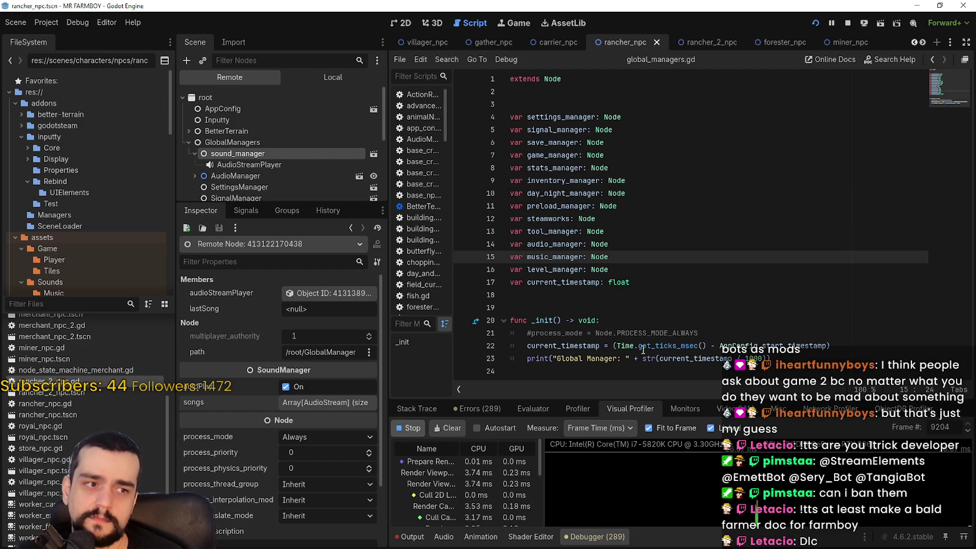
{"action": "mouse_move", "coordinate": [642, 350]}
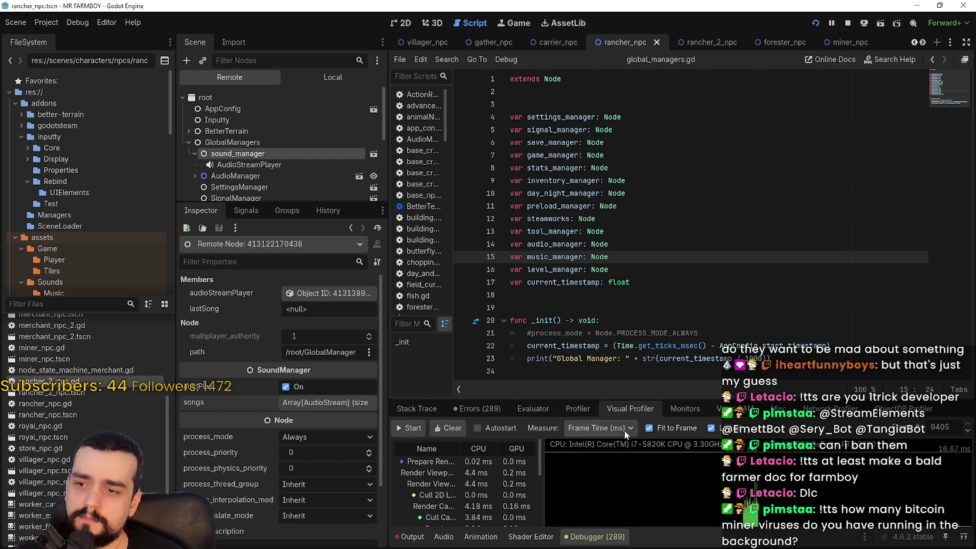
Run the script Profiler briefly, stop it, and go back to the Monitors tab
{"action": "left_click", "coordinate": [581, 410]}
{"action": "left_click", "coordinate": [412, 428]}
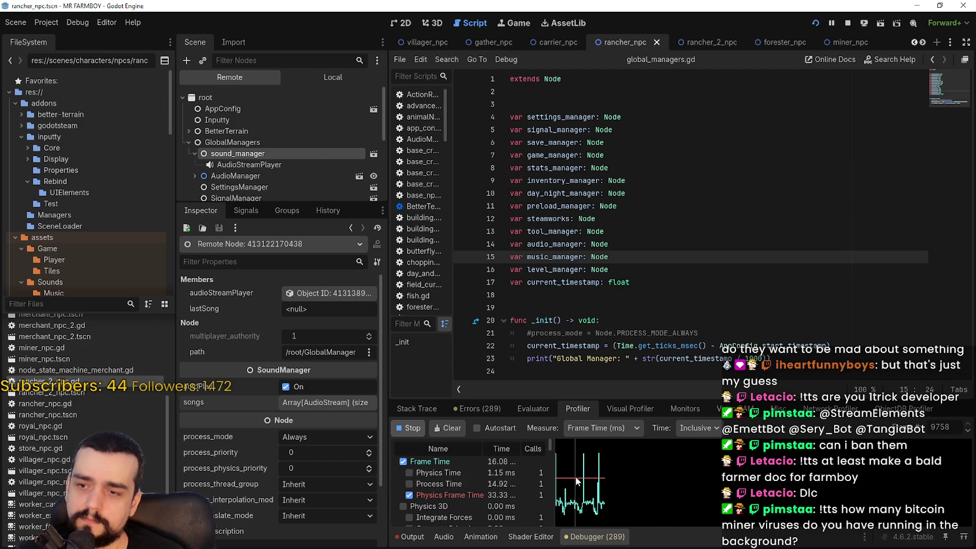
{"action": "left_click", "coordinate": [414, 428]}
{"action": "left_click", "coordinate": [685, 408]}
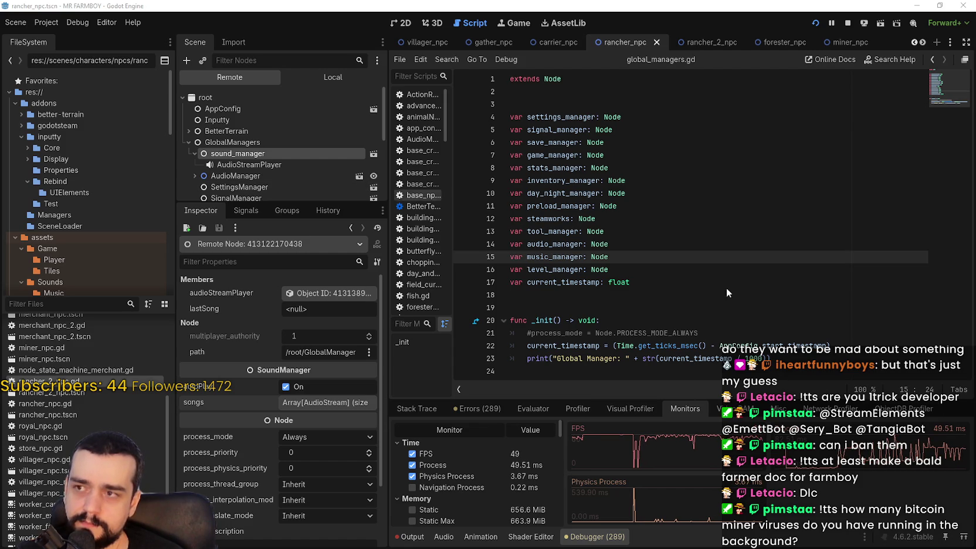
Bring the game forward, open and close Options from the pause menu, and resume
{"action": "key", "text": "alt+Tab"}
{"action": "key", "text": "Escape"}
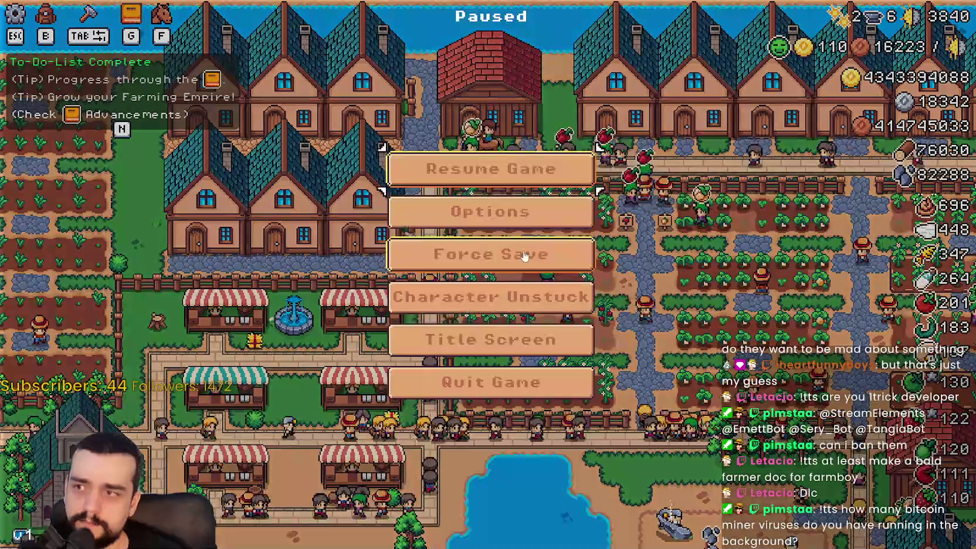
{"action": "left_click", "coordinate": [509, 216]}
{"action": "left_click", "coordinate": [545, 472]}
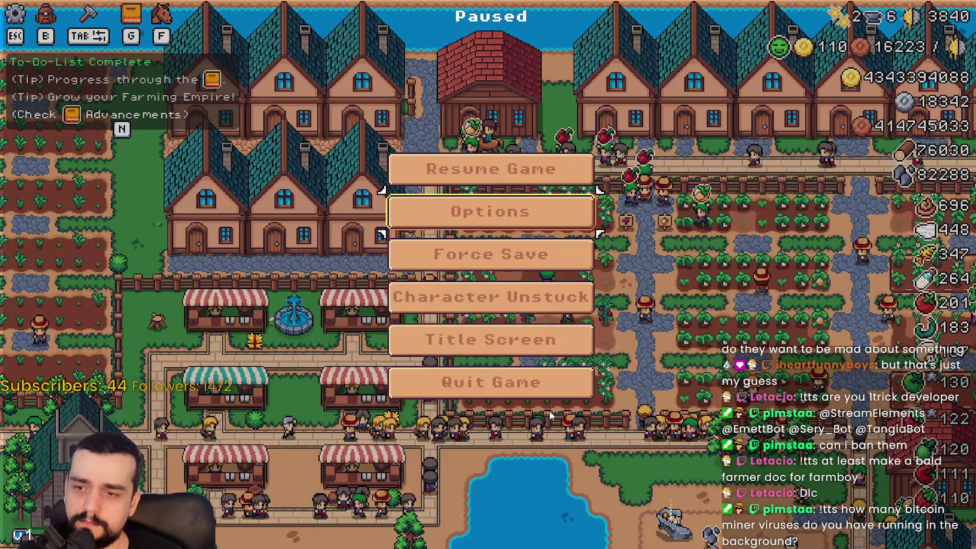
{"action": "key", "text": "Escape"}
Ride the player west, south, then east and northeast across town toward the farm plots
{"action": "key", "text": "a"}
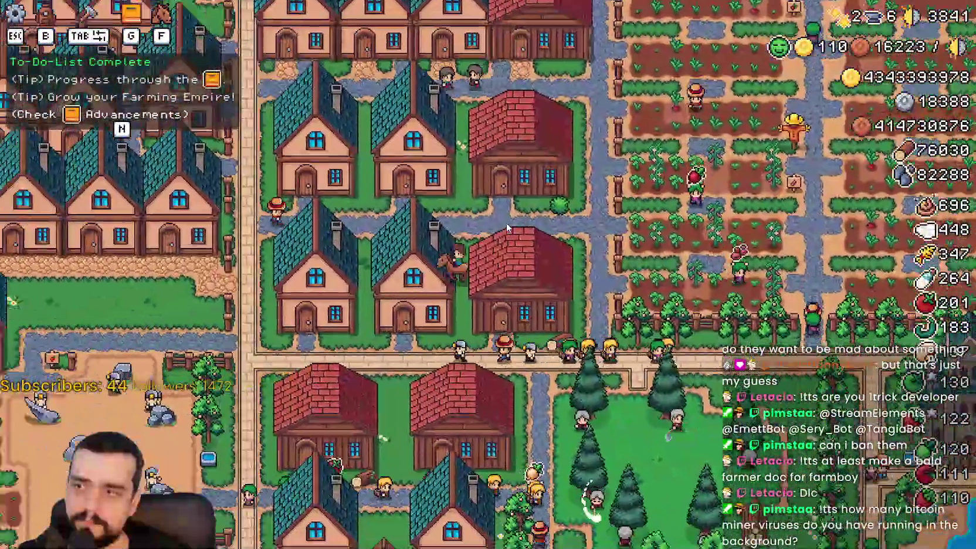
{"action": "key", "text": "a"}
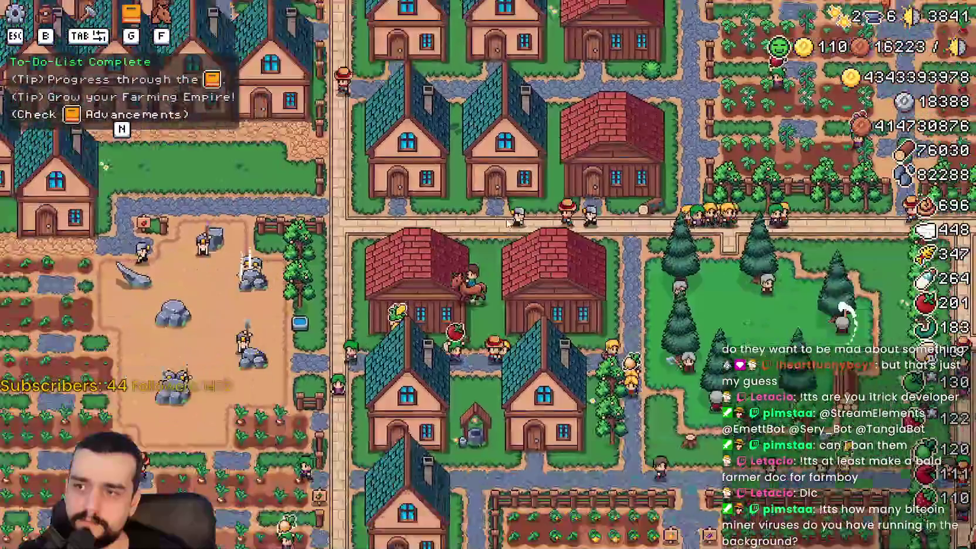
{"action": "key", "text": "s"}
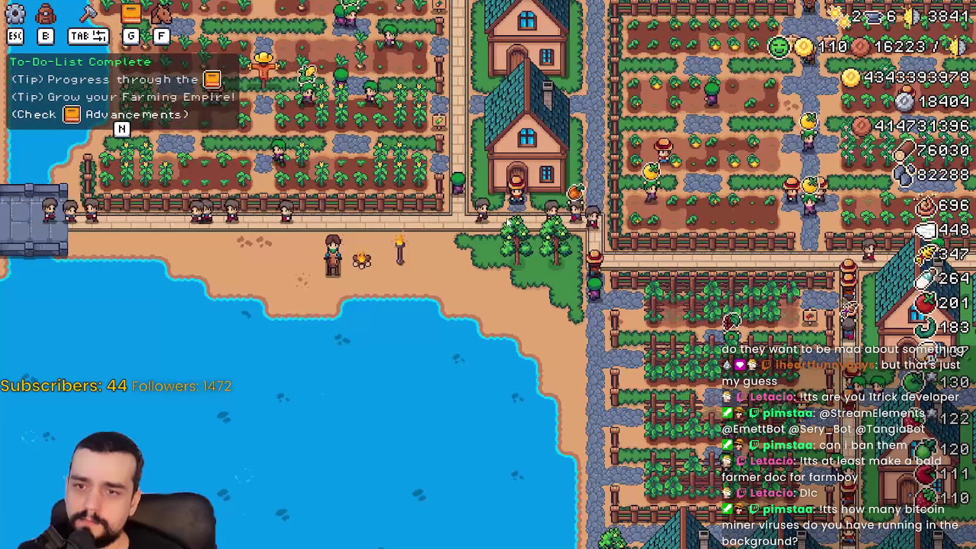
{"action": "key", "text": "d"}
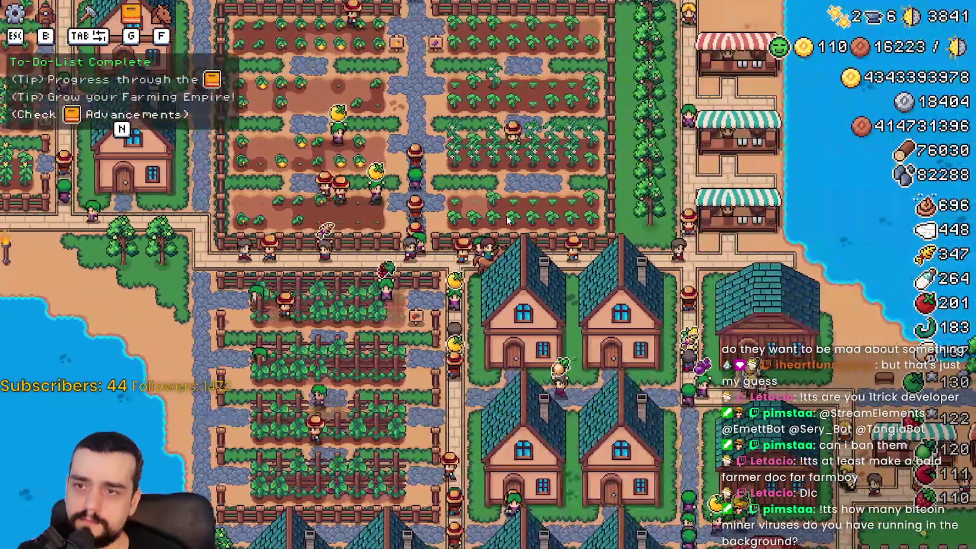
{"action": "key", "text": "d"}
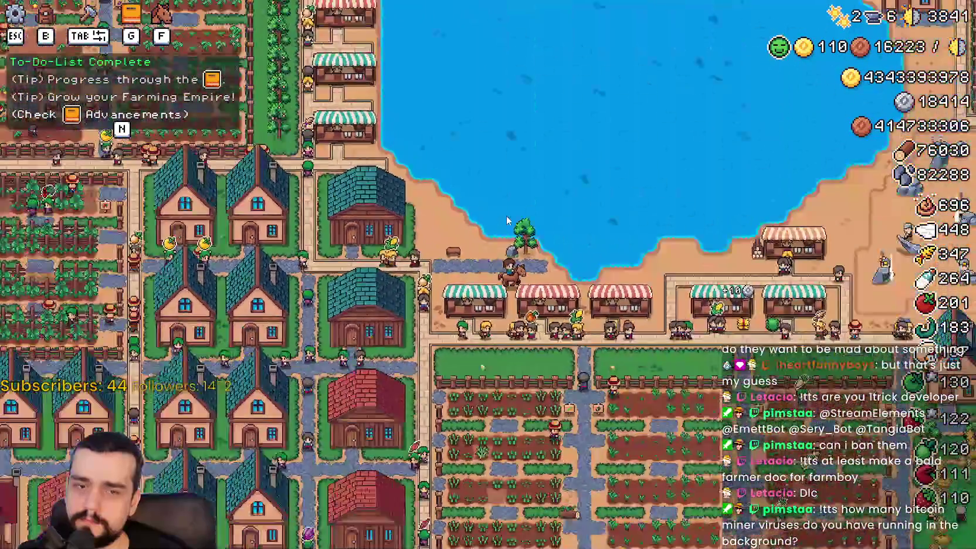
{"action": "scroll", "coordinate": [506, 215], "scroll_direction": "down", "scroll_amount": 5}
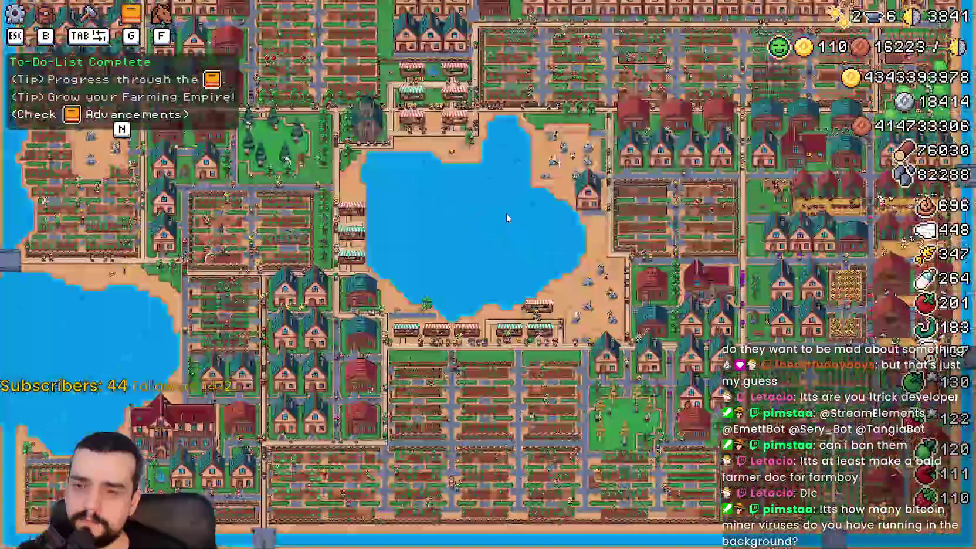
{"action": "scroll", "coordinate": [506, 213], "scroll_direction": "up", "scroll_amount": 5}
{"action": "key", "text": "w"}
{"action": "key", "text": "d"}
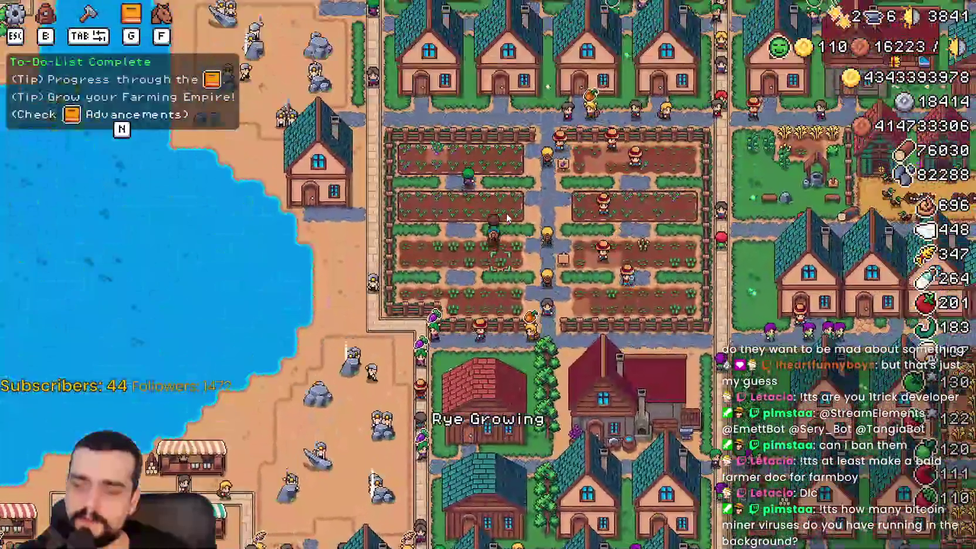
{"action": "key", "text": "w"}
{"action": "key", "text": "d"}
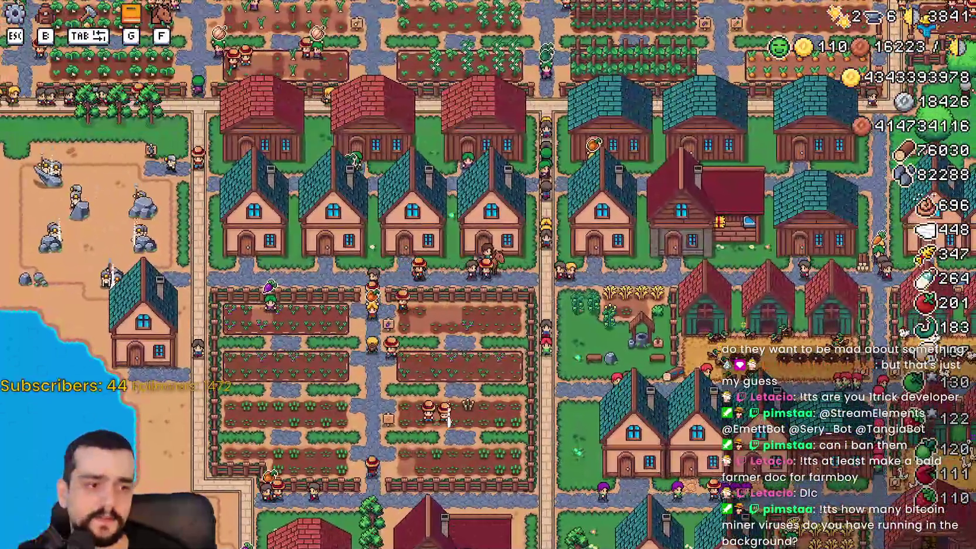
Check resource usage in Task Manager, then return to the Godot editor
{"action": "key", "text": "ctrl+shift+Escape"}
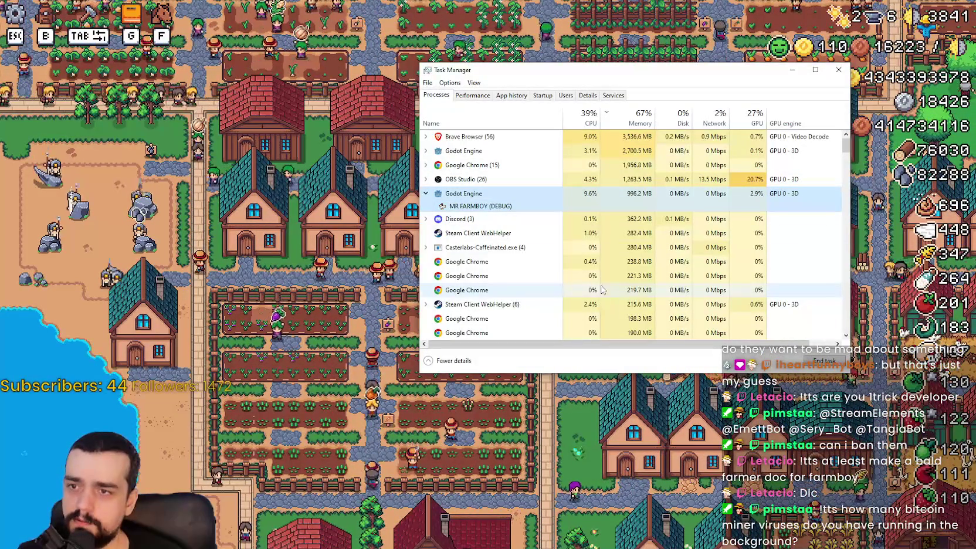
{"action": "key", "text": "alt+Tab"}
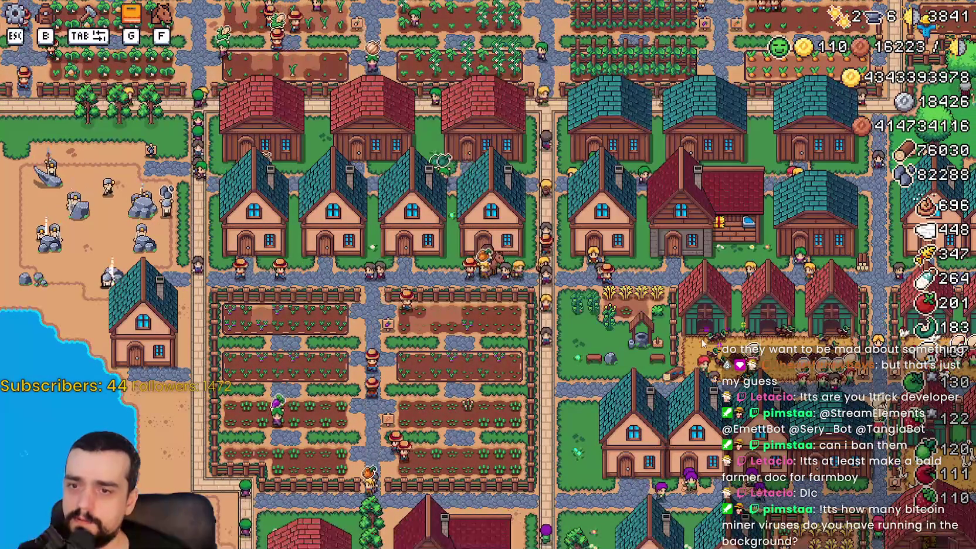
{"action": "key", "text": "alt+Tab"}
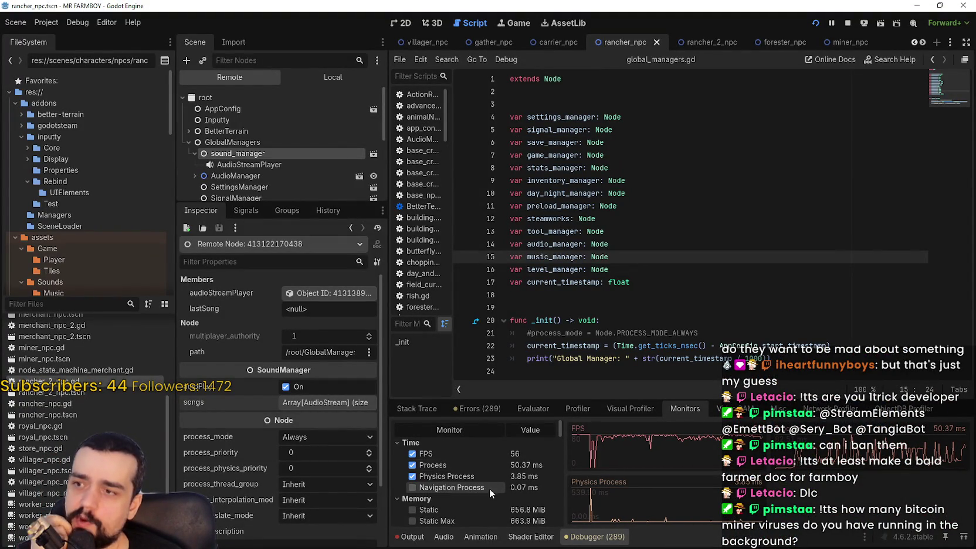
Start the script Profiler with the debugger panel enlarged to show more rows
{"action": "left_click", "coordinate": [650, 409]}
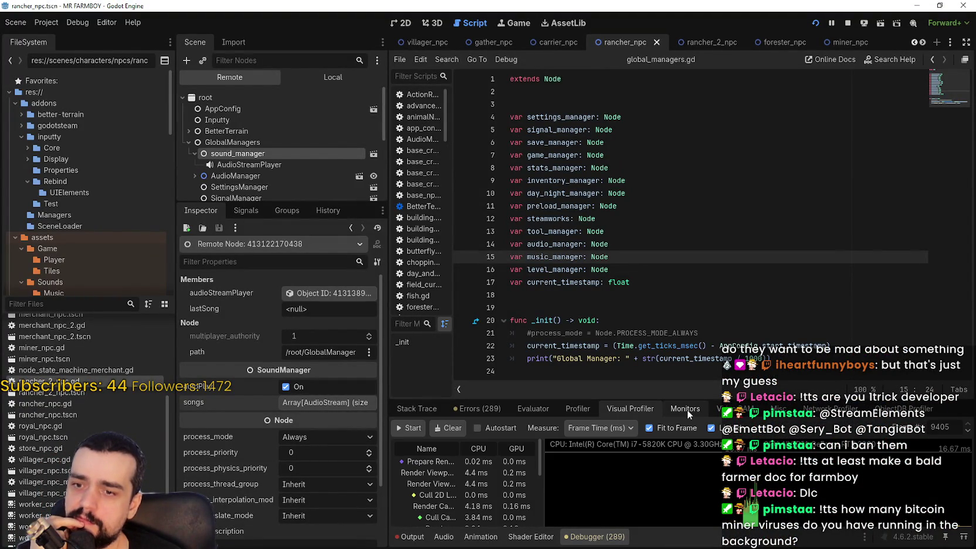
{"action": "left_click", "coordinate": [578, 410]}
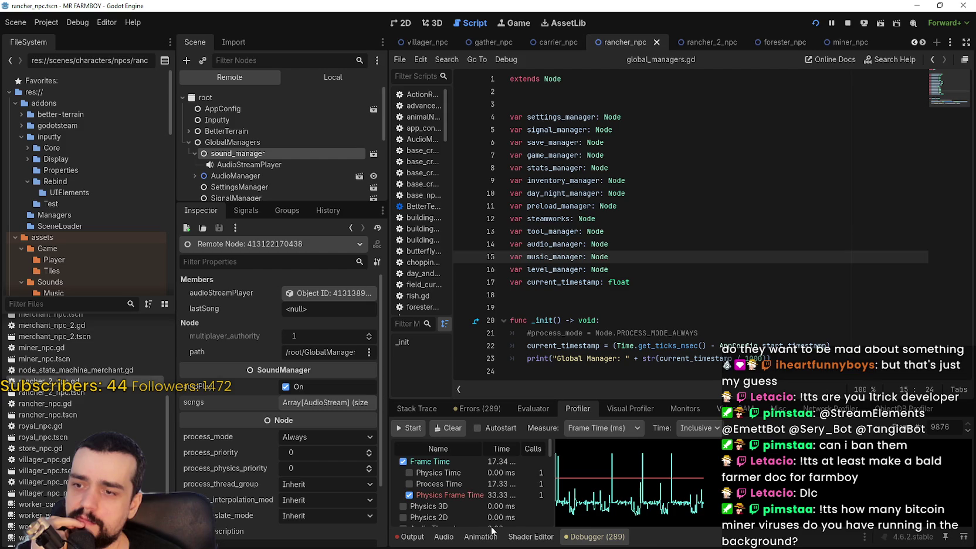
{"action": "left_click_drag", "start_coordinate": [524, 399], "coordinate": [524, 295]}
{"action": "left_click", "coordinate": [409, 323]}
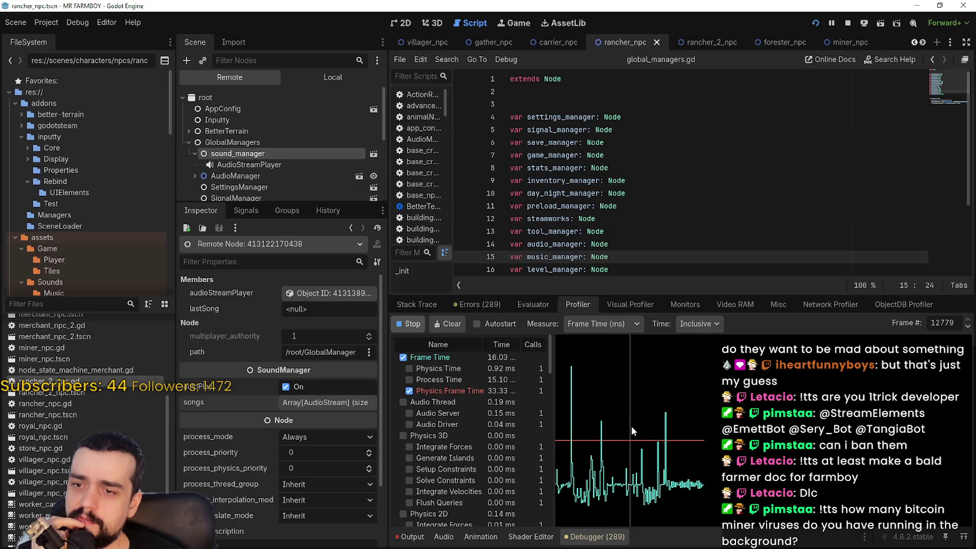
Inspect rancher_npc's CollisionShape2D in the Local scene tree, then return to the game
{"action": "left_click", "coordinate": [330, 78]}
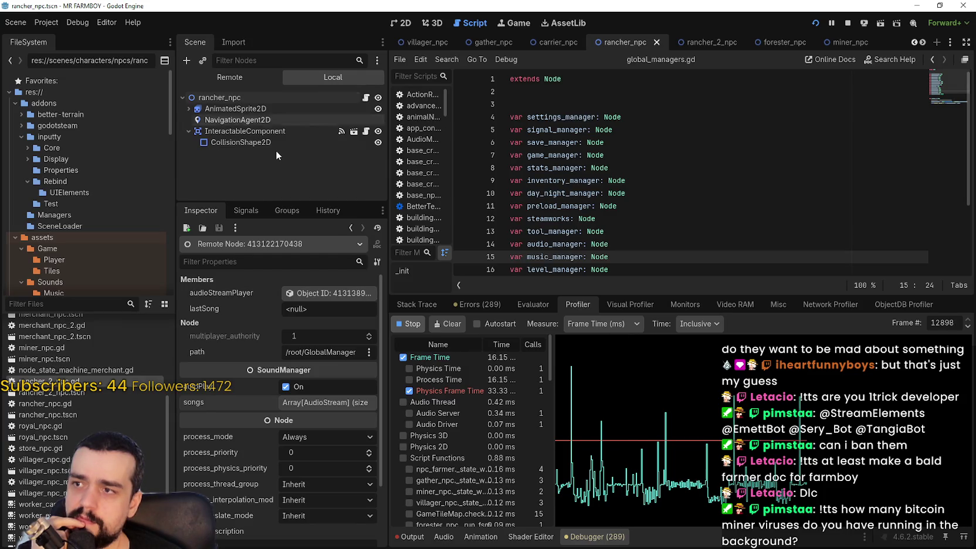
{"action": "left_click", "coordinate": [271, 143]}
{"action": "left_click", "coordinate": [776, 230]}
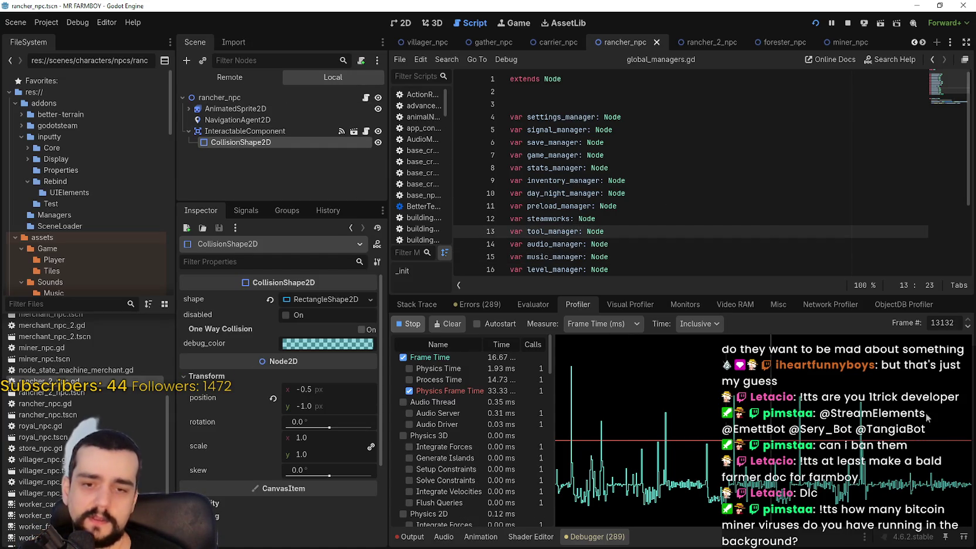
{"action": "key", "text": "alt+Tab"}
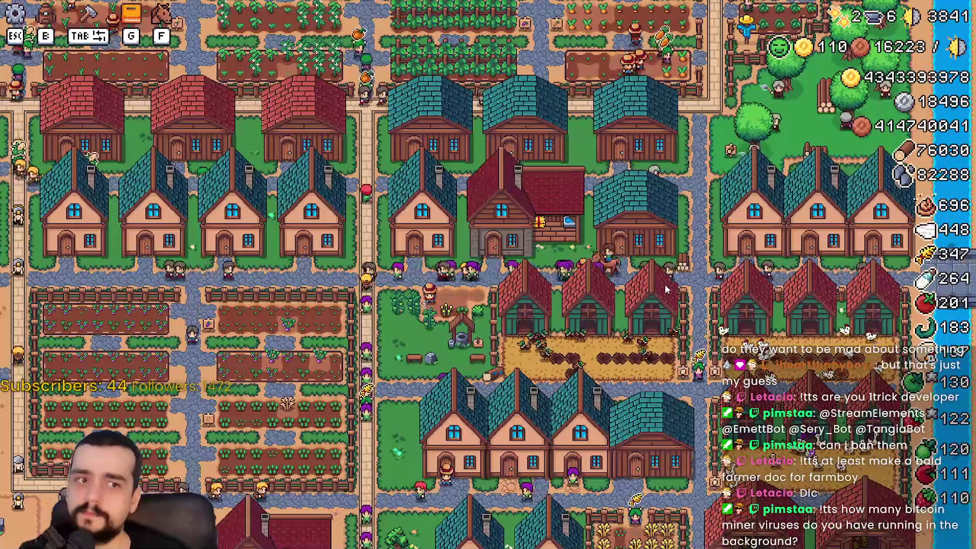
Quit the running game with Alt+F4, show the Output log and relaunch the project with F5
{"action": "scroll", "coordinate": [665, 289], "scroll_direction": "up", "scroll_amount": 3}
{"action": "scroll", "coordinate": [665, 284], "scroll_direction": "down", "scroll_amount": 5}
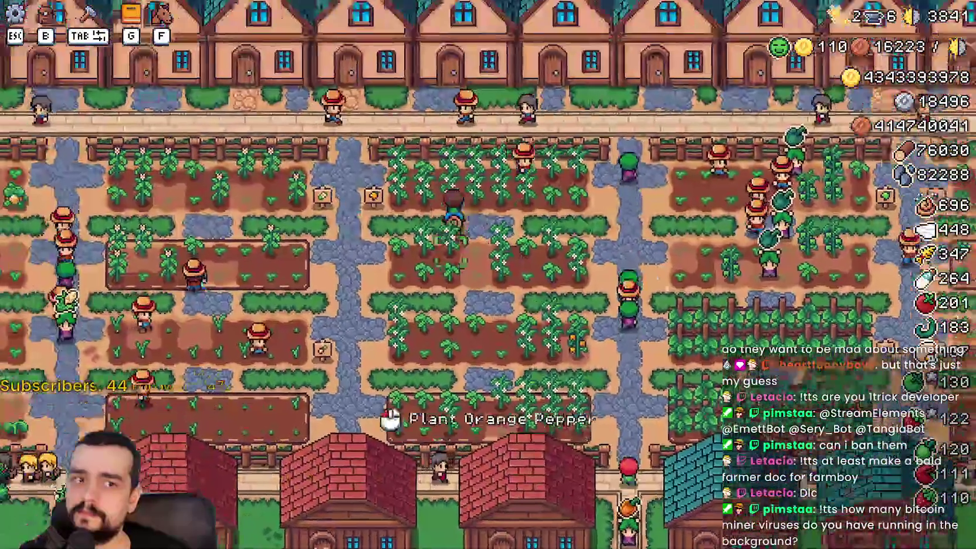
{"action": "key", "text": "Escape"}
{"action": "key", "text": "Escape"}
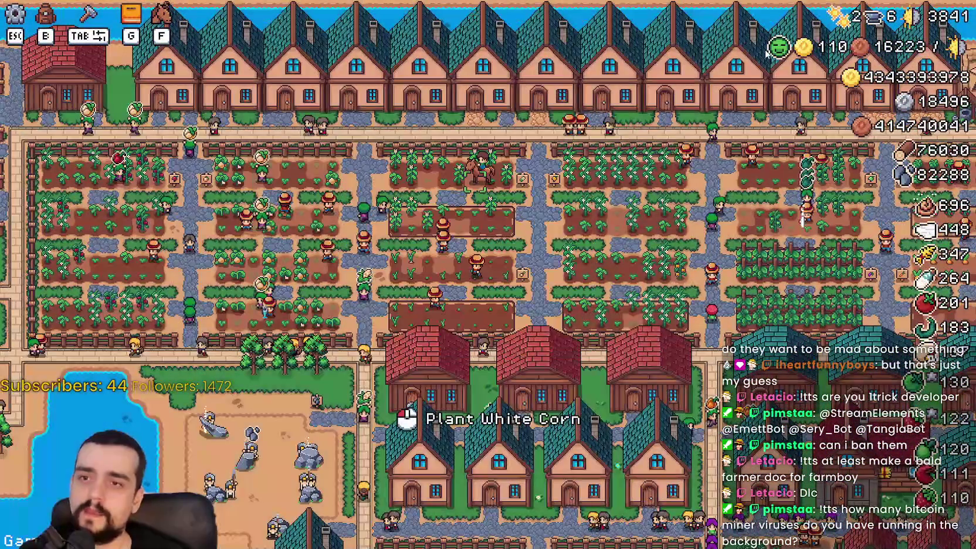
{"action": "key", "text": "alt+F4"}
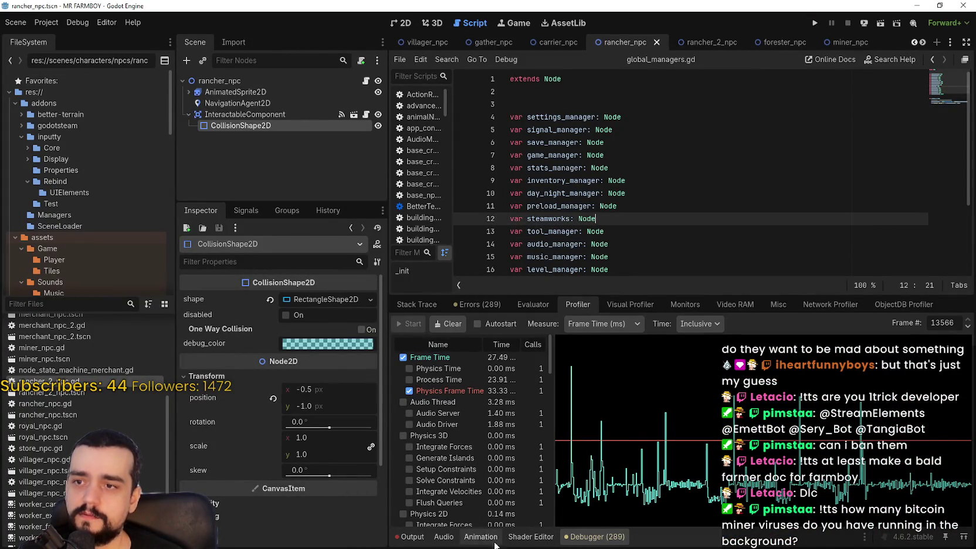
{"action": "left_click", "coordinate": [413, 537]}
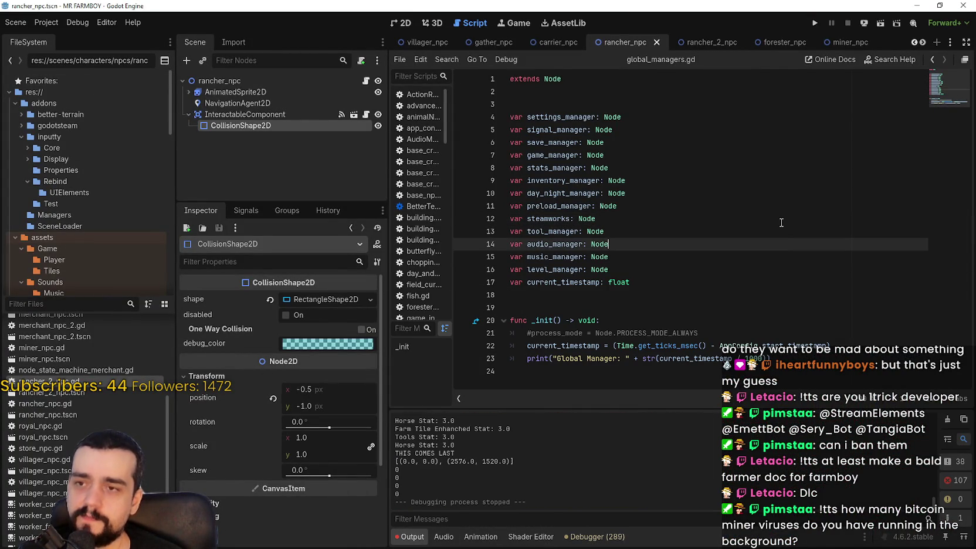
{"action": "key", "text": "F5"}
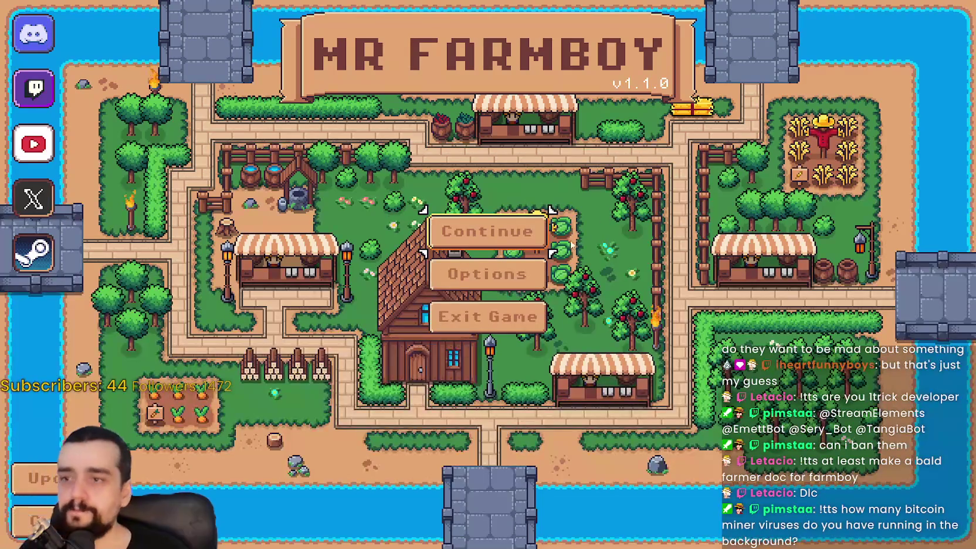
Choose Continue on the main menu and load Save 1
{"action": "left_click", "coordinate": [544, 228]}
{"action": "left_click", "coordinate": [585, 207]}
{"action": "left_click", "coordinate": [428, 218]}
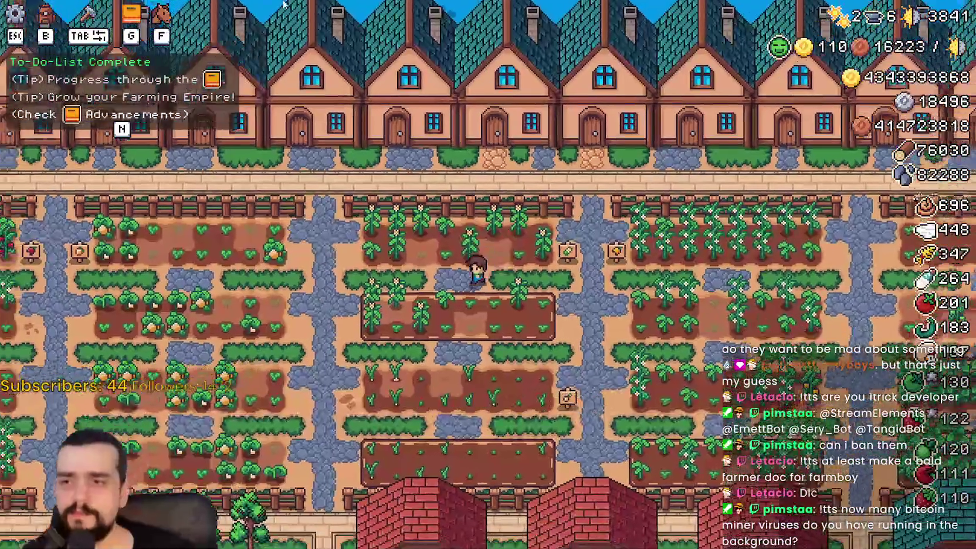
Ride the horse past the field fence, houses, duck and chicken pens and lake shore to the road
{"action": "key", "text": "w"}
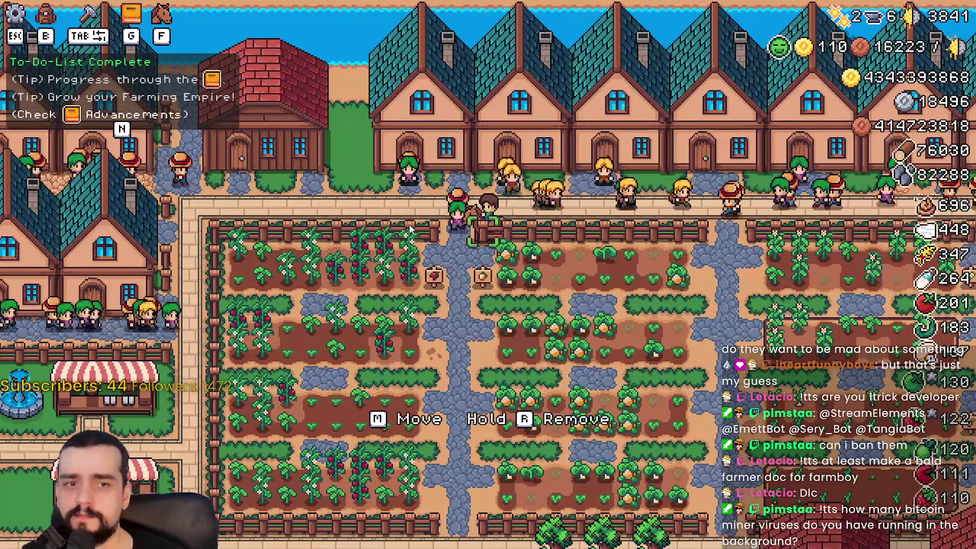
{"action": "key", "text": "a"}
{"action": "key", "text": "s"}
{"action": "key", "text": "d"}
{"action": "key", "text": "w"}
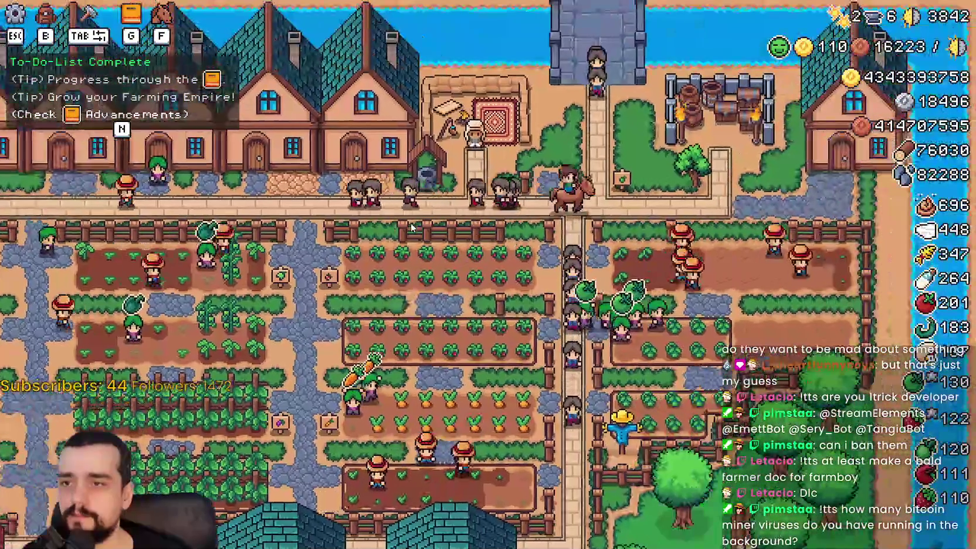
{"action": "key", "text": "a"}
{"action": "key", "text": "s"}
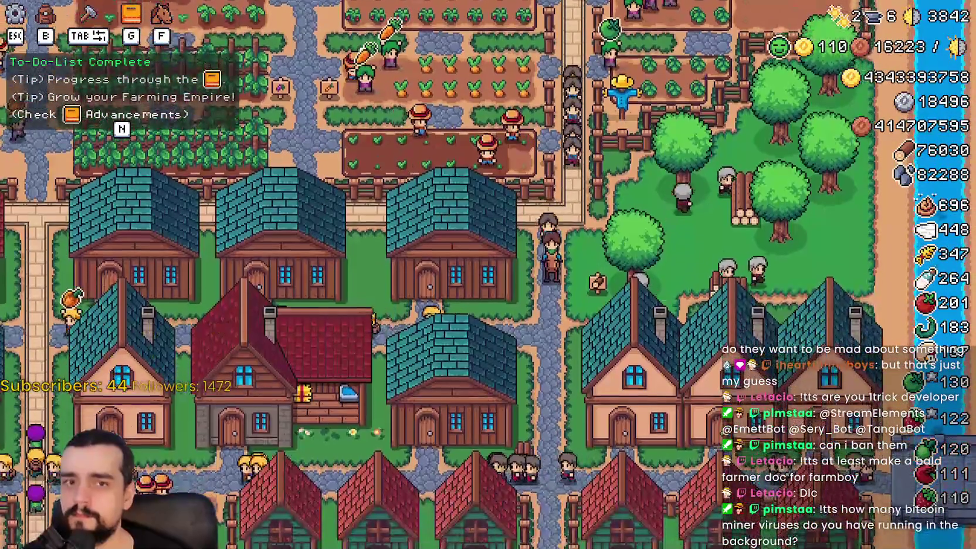
{"action": "key", "text": "s"}
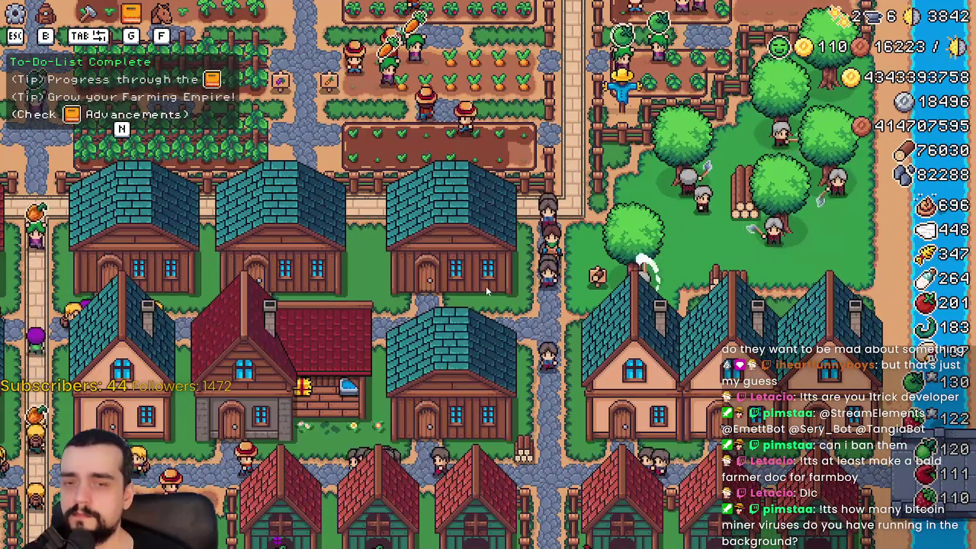
{"action": "key", "text": "a"}
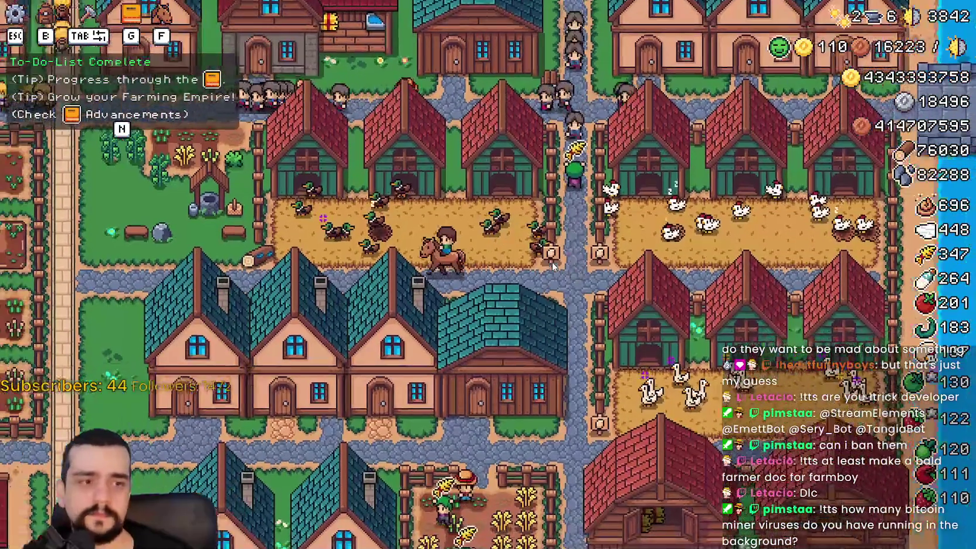
{"action": "key", "text": "w"}
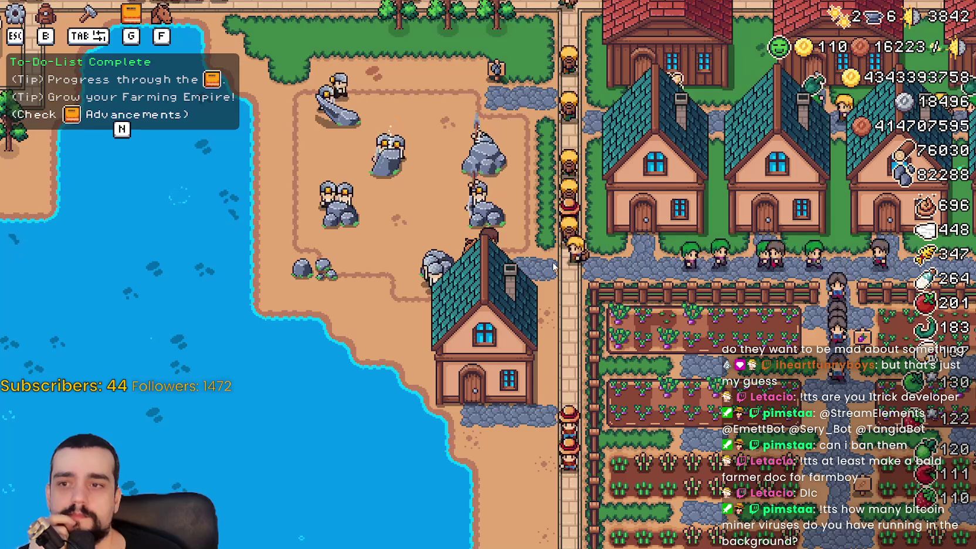
{"action": "key", "text": "d"}
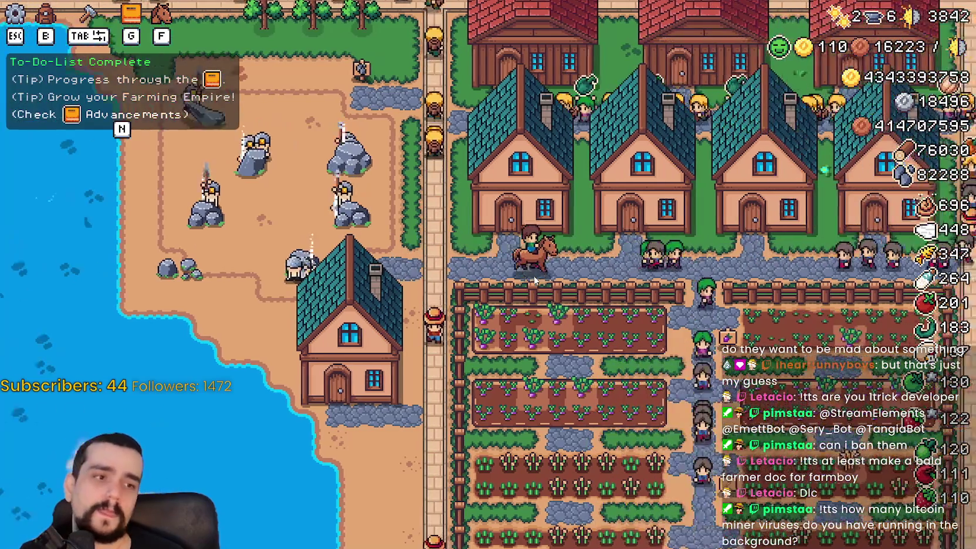
{"action": "key", "text": "d"}
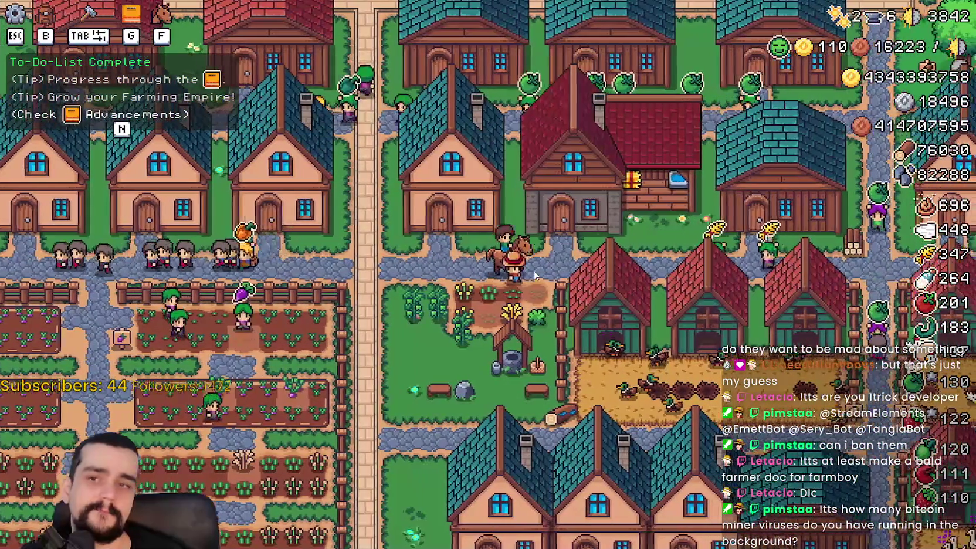
Open Stats & Inventory with B, review the farm statistics view, and close it
{"action": "key", "text": "b"}
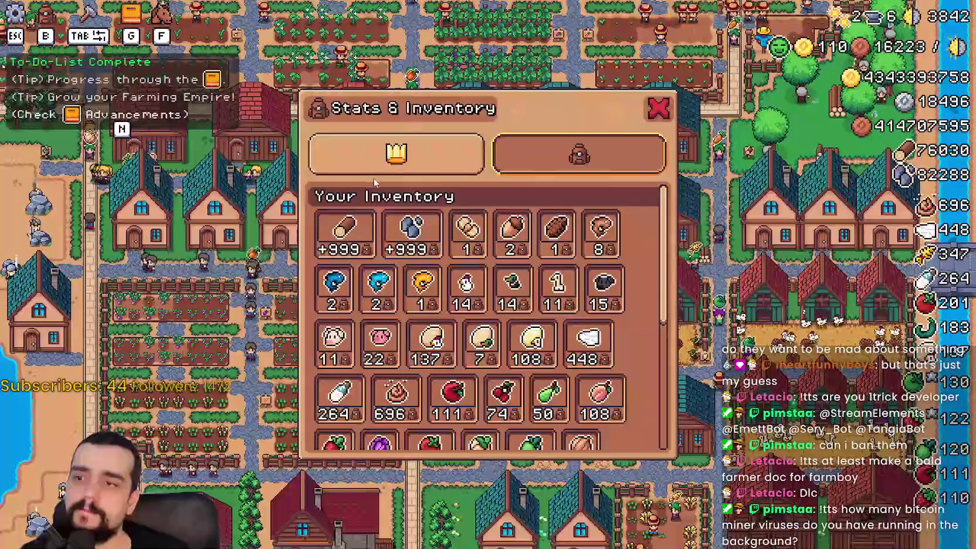
{"action": "left_click", "coordinate": [382, 167]}
{"action": "scroll", "coordinate": [365, 349], "scroll_direction": "down", "scroll_amount": 2}
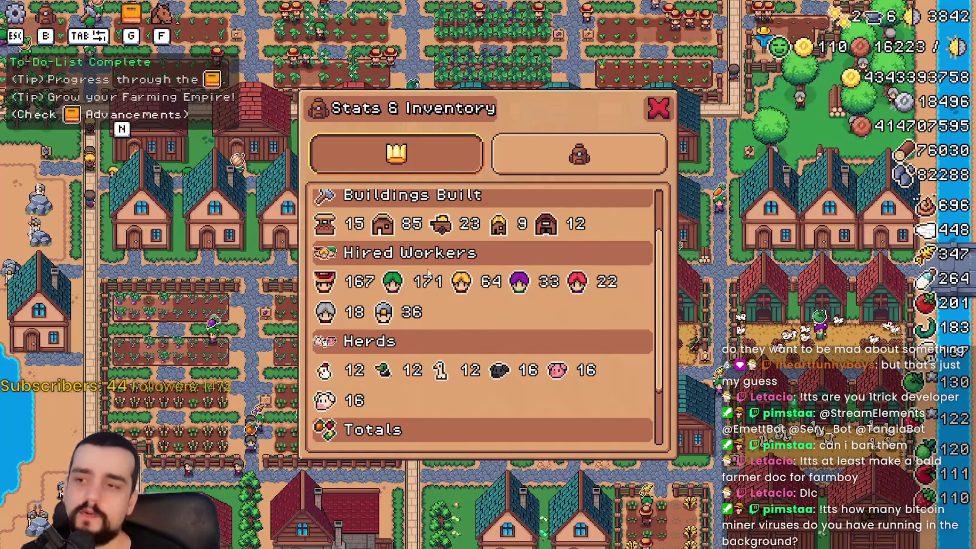
{"action": "key", "text": "Escape"}
Pan across town and inspect the Warehouse inventory
{"action": "scroll", "coordinate": [469, 276], "scroll_direction": "down", "scroll_amount": 3}
{"action": "scroll", "coordinate": [528, 310], "scroll_direction": "up", "scroll_amount": 5}
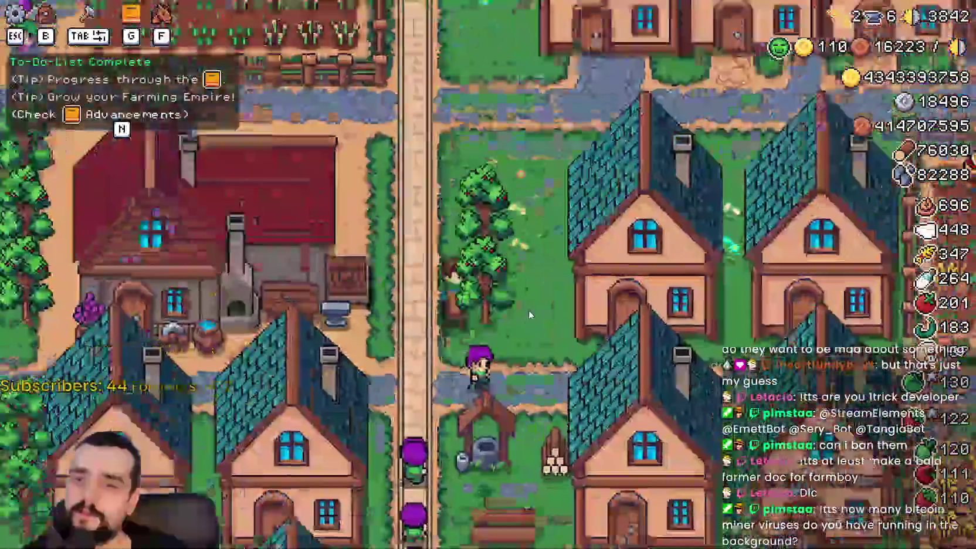
{"action": "key", "text": "w"}
{"action": "key", "text": "d"}
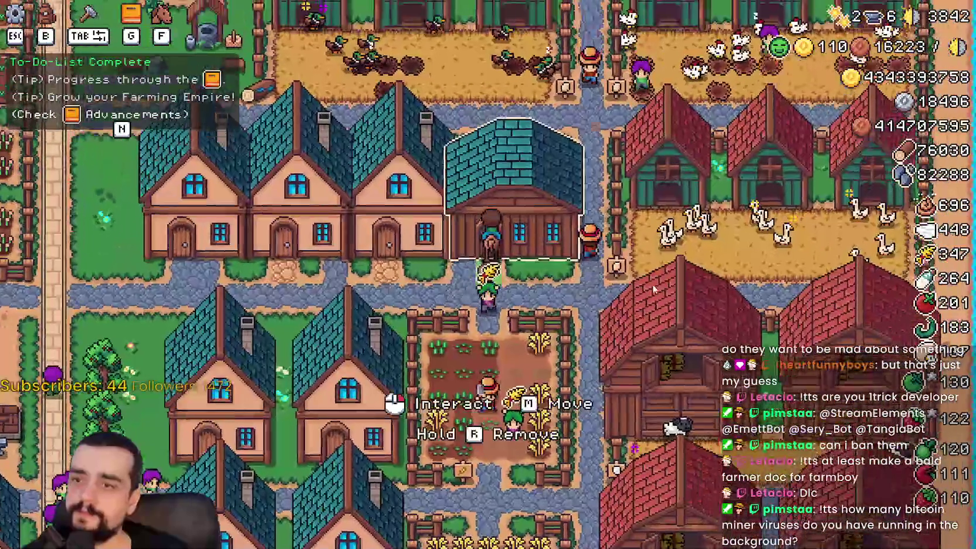
{"action": "left_click", "coordinate": [653, 284]}
{"action": "key", "text": "Escape"}
Ride through town past the fields to a house and open its workers and beds panel
{"action": "key", "text": "a"}
{"action": "key", "text": "d"}
{"action": "key", "text": "s"}
{"action": "key", "text": "a"}
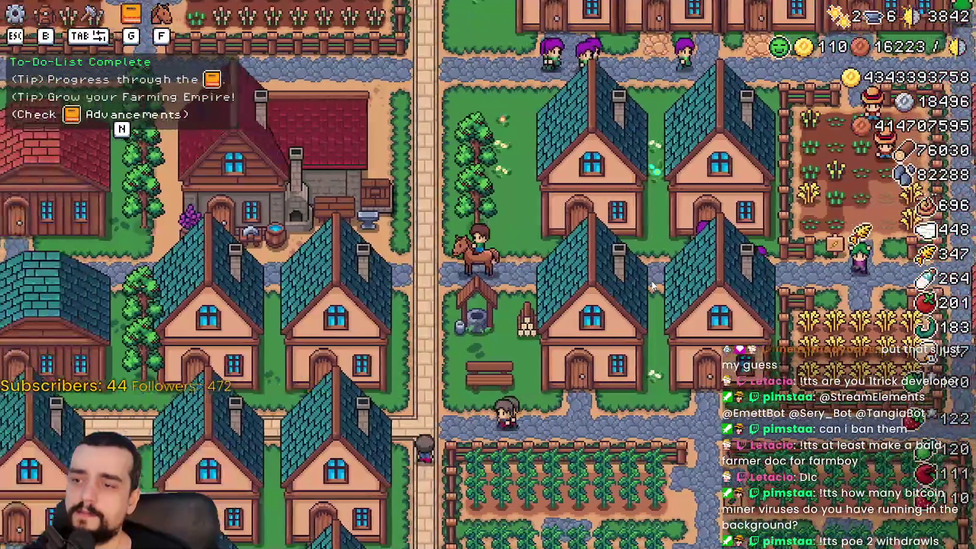
{"action": "key", "text": "d"}
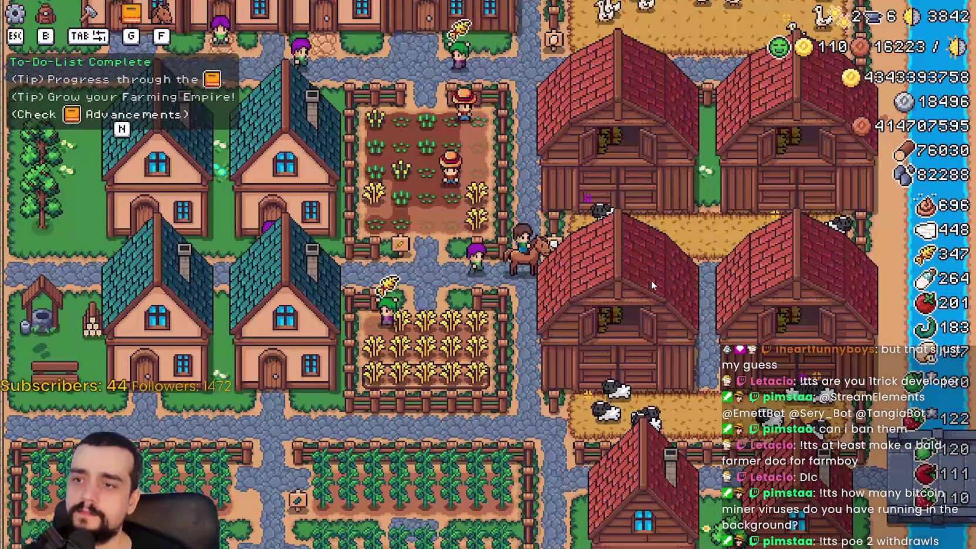
{"action": "key", "text": "a"}
{"action": "key", "text": "s"}
{"action": "key", "text": "d"}
{"action": "key", "text": "s"}
{"action": "key", "text": "e"}
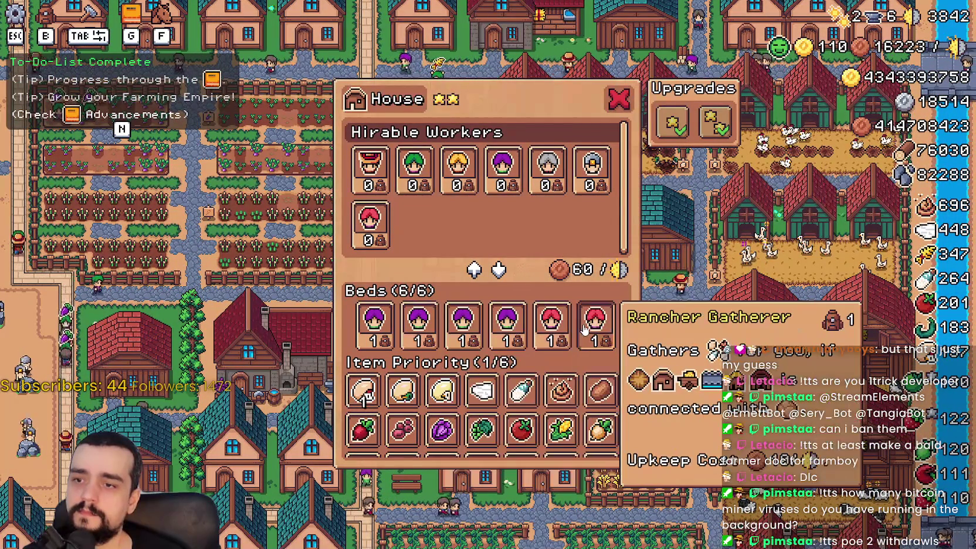
Close the House panel, zoom out and back in, and ride north then east to the wheat plot
{"action": "key", "text": "Escape"}
{"action": "key", "text": "s"}
{"action": "scroll", "coordinate": [585, 325], "scroll_direction": "down", "scroll_amount": 3}
{"action": "scroll", "coordinate": [585, 322], "scroll_direction": "up", "scroll_amount": 3}
{"action": "key", "text": "s"}
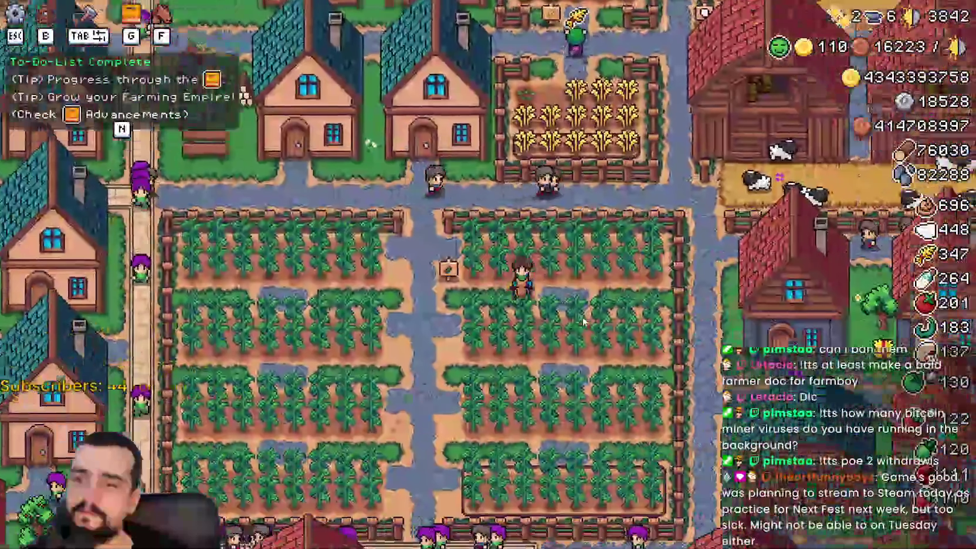
{"action": "key", "text": "w"}
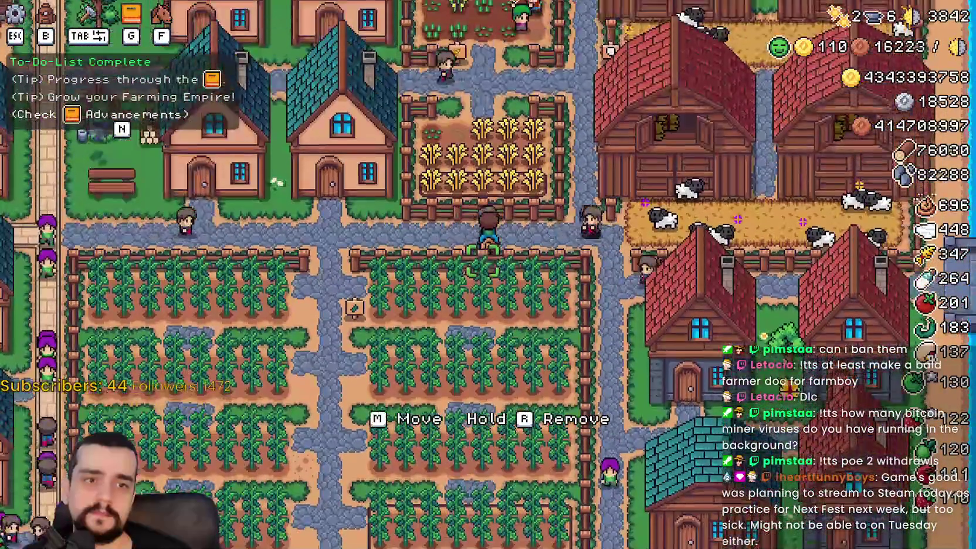
{"action": "key", "text": "w"}
{"action": "key", "text": "d"}
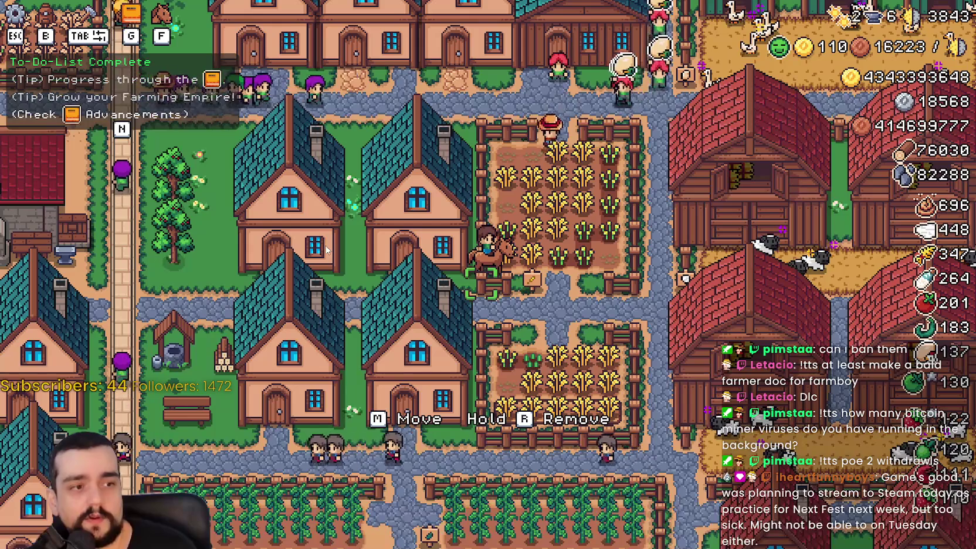
Ride around the town streets and north toward the farm fields and houses
{"action": "key", "text": "d"}
{"action": "key", "text": "w"}
{"action": "key", "text": "w"}
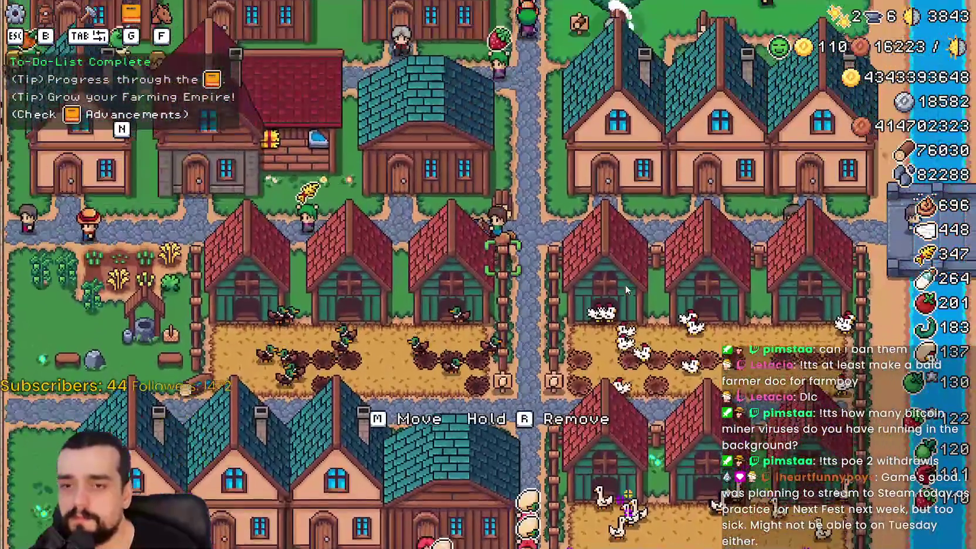
{"action": "key", "text": "w"}
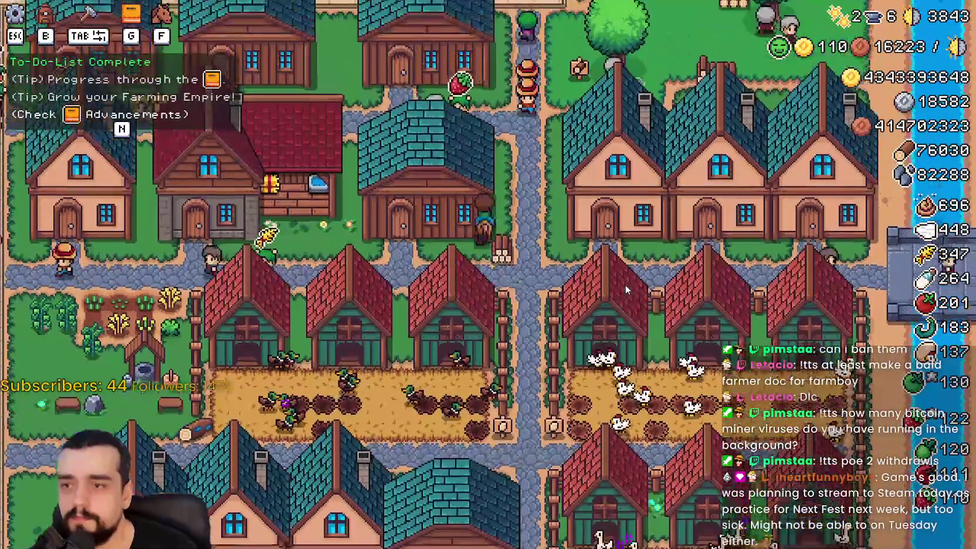
{"action": "key", "text": "a"}
{"action": "key", "text": "s"}
{"action": "key", "text": "d"}
{"action": "key", "text": "w"}
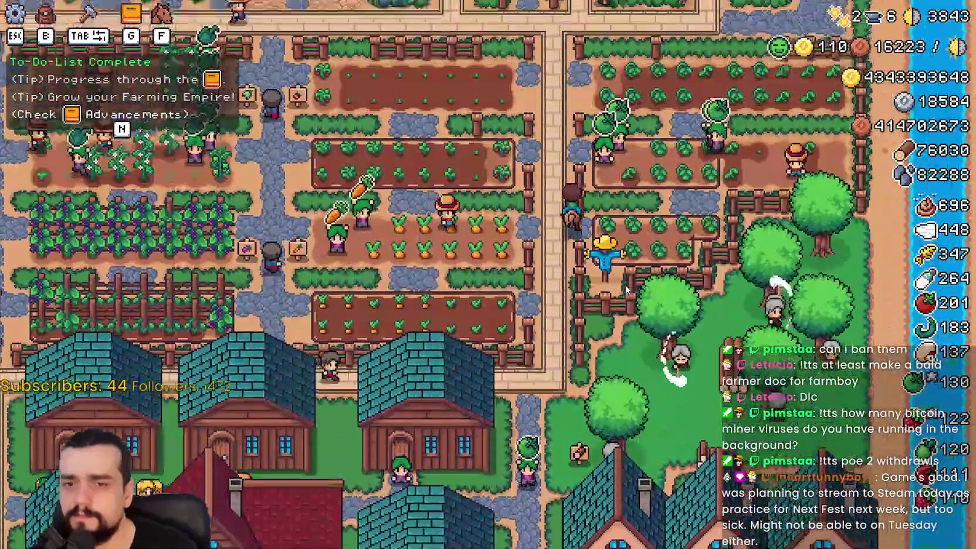
{"action": "key", "text": "w"}
{"action": "key", "text": "a"}
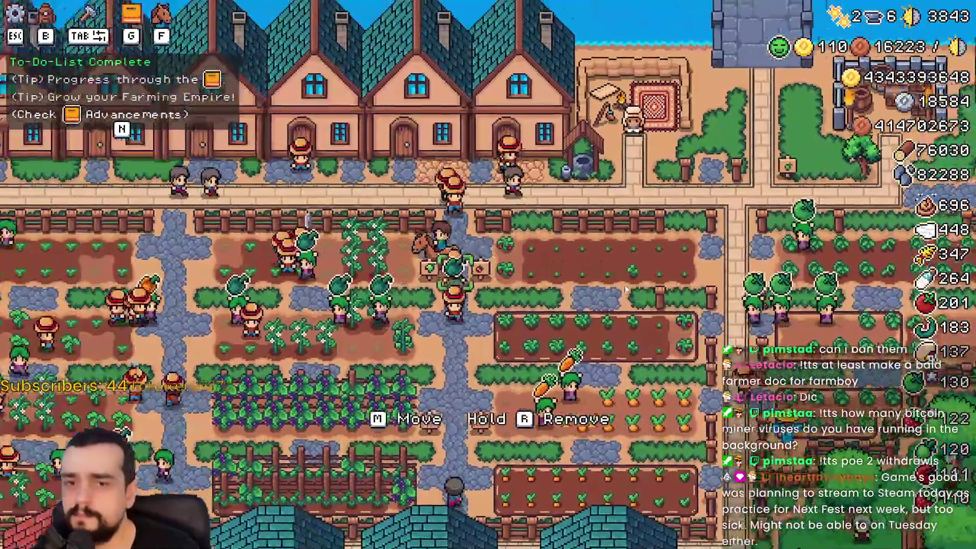
Zoom out and pan south to survey the lake and market stalls
{"action": "scroll", "coordinate": [625, 288], "scroll_direction": "down", "scroll_amount": 3}
{"action": "key", "text": "s"}
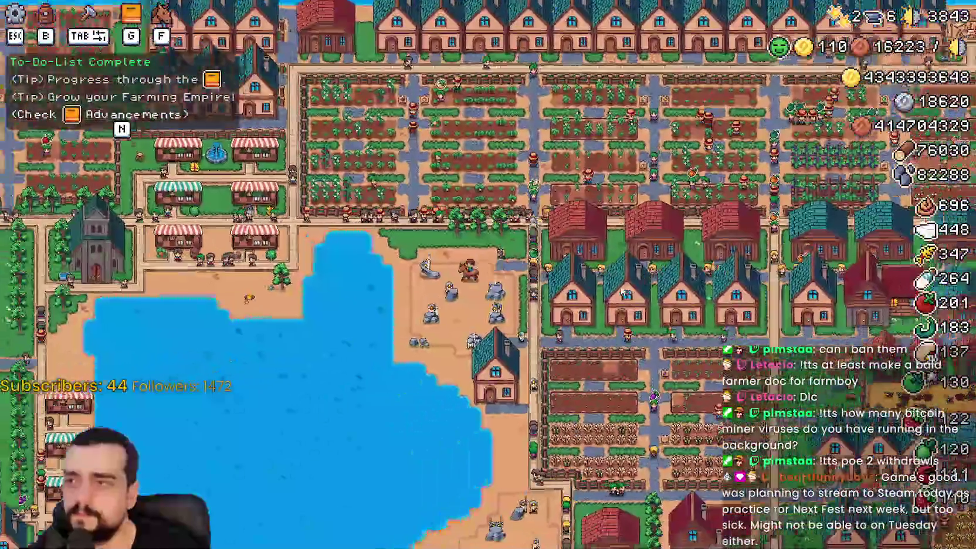
{"action": "scroll", "coordinate": [623, 289], "scroll_direction": "up", "scroll_amount": 5}
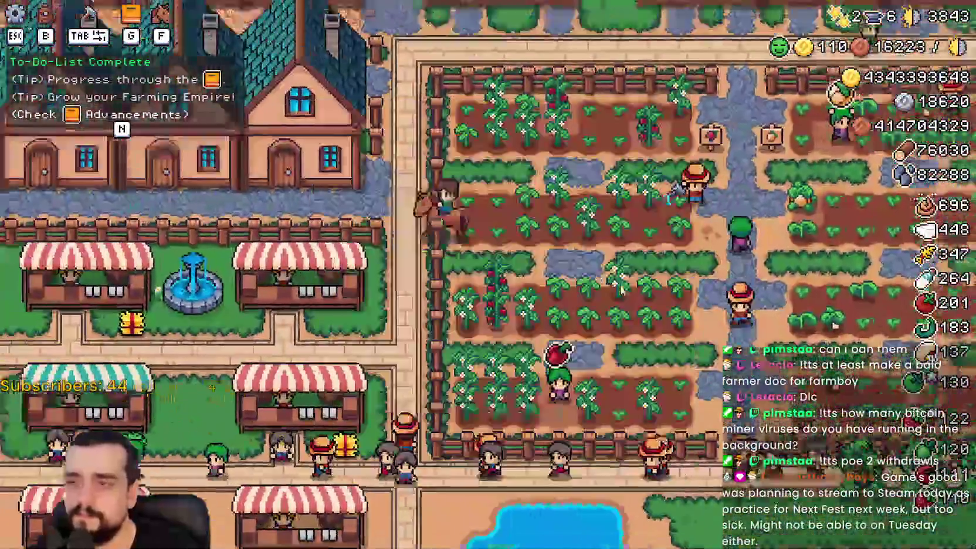
{"action": "scroll", "coordinate": [623, 289], "scroll_direction": "down", "scroll_amount": 4}
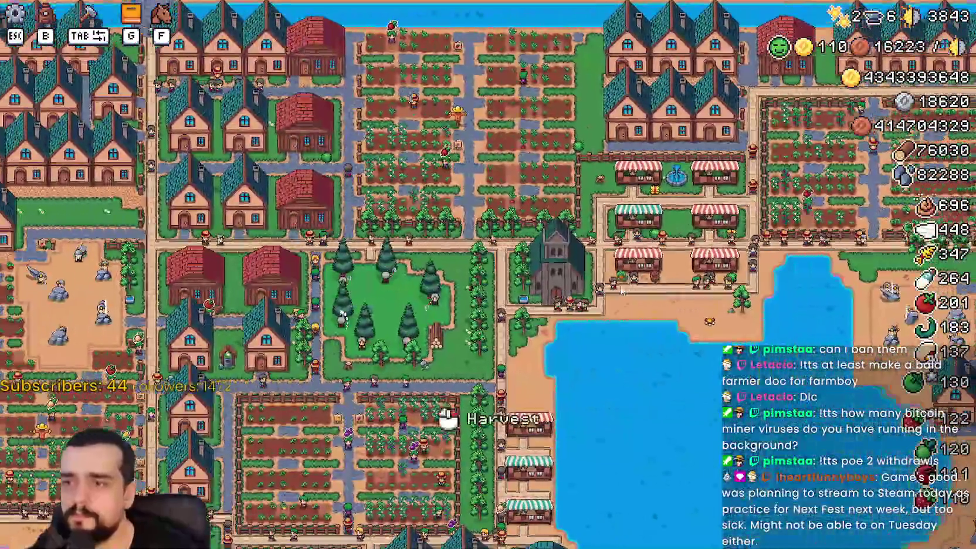
{"action": "key", "text": "s"}
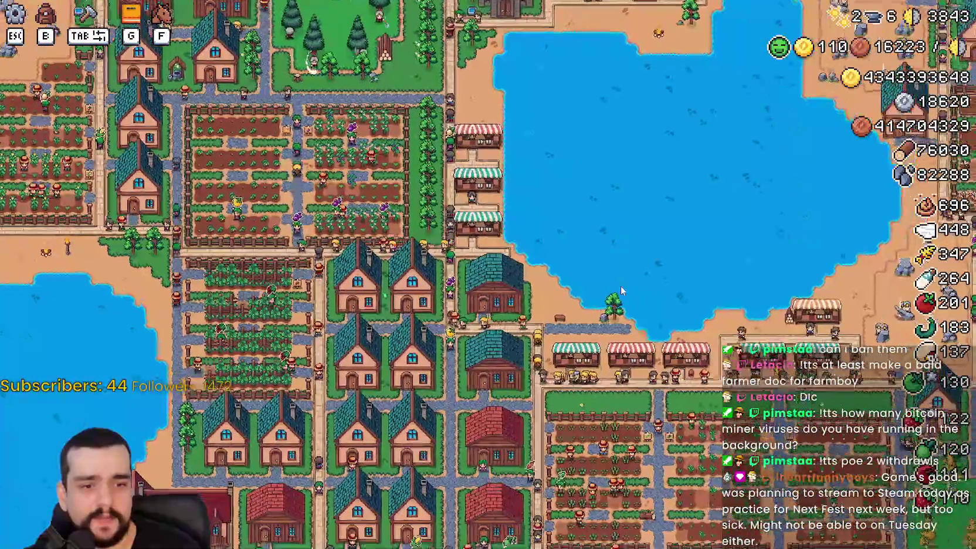
{"action": "scroll", "coordinate": [620, 286], "scroll_direction": "up", "scroll_amount": 5}
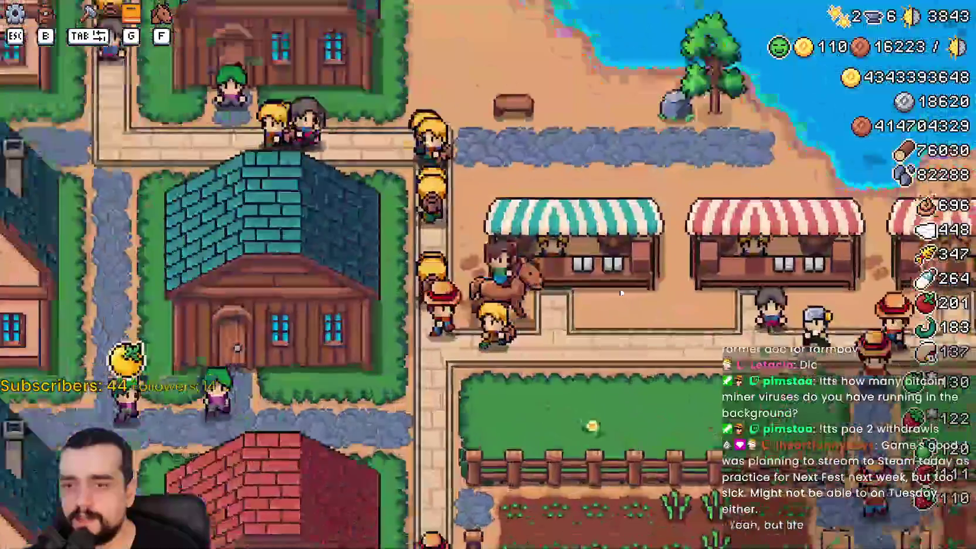
{"action": "key", "text": "s"}
{"action": "scroll", "coordinate": [620, 287], "scroll_direction": "down", "scroll_amount": 3}
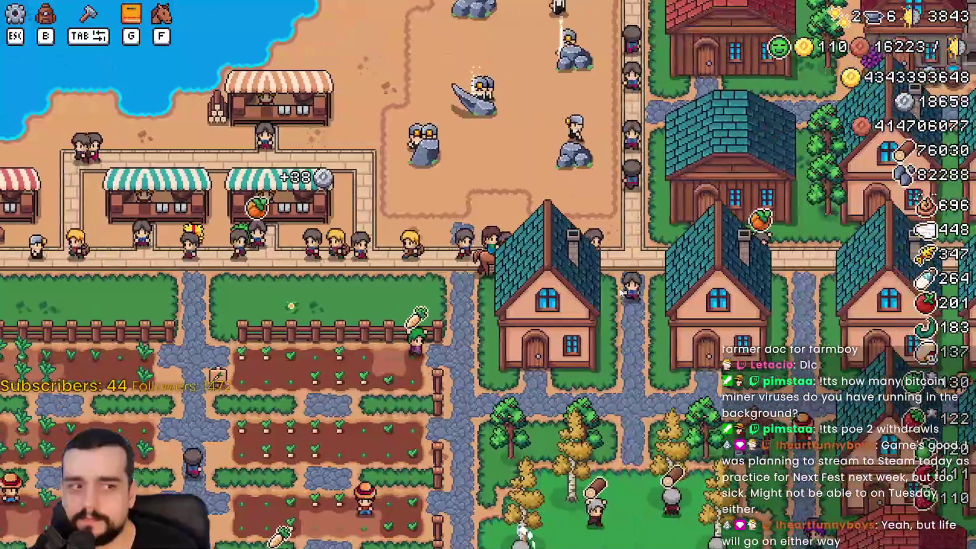
Ride north into the farm fields to the Strawberry Growing patch
{"action": "key", "text": "w"}
{"action": "scroll", "coordinate": [620, 293], "scroll_direction": "down", "scroll_amount": 3}
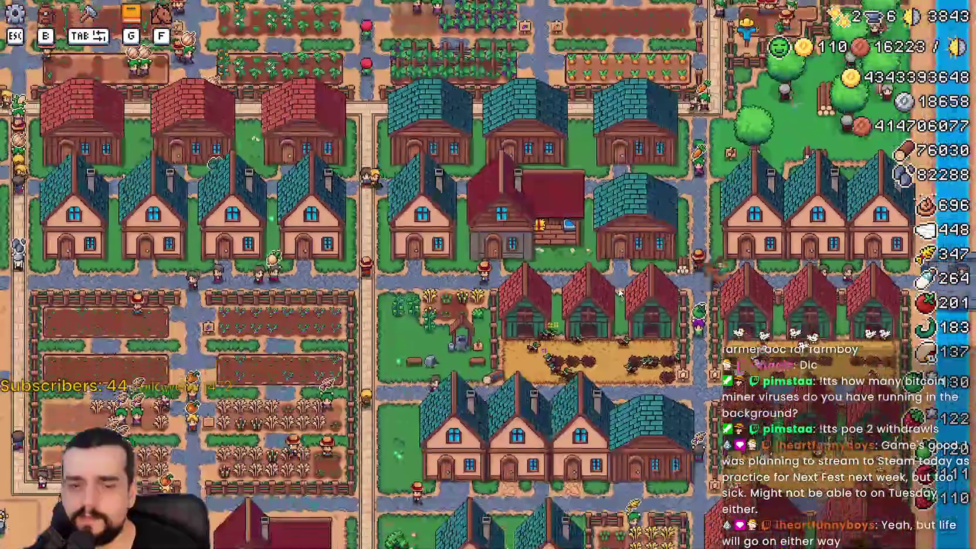
{"action": "scroll", "coordinate": [617, 294], "scroll_direction": "up", "scroll_amount": 3}
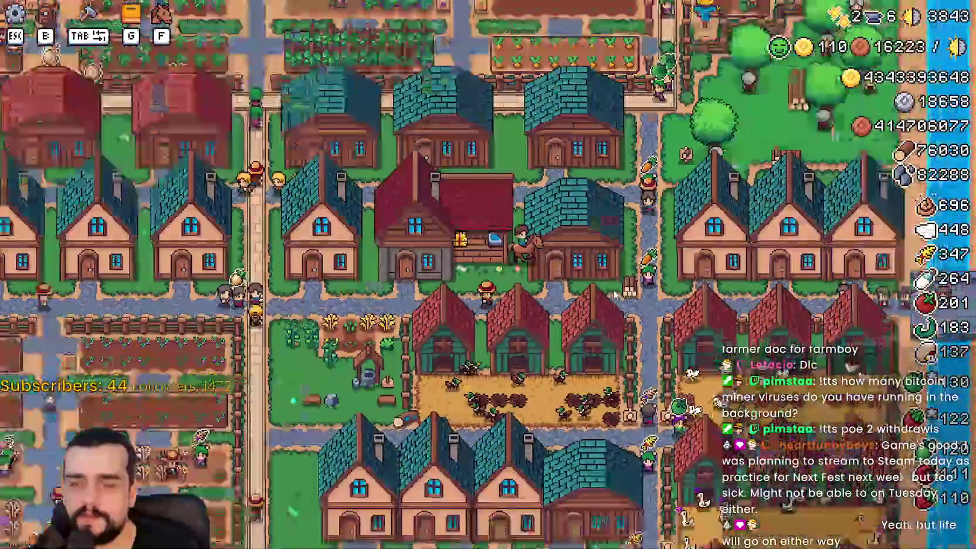
{"action": "key", "text": "w"}
{"action": "key", "text": "w"}
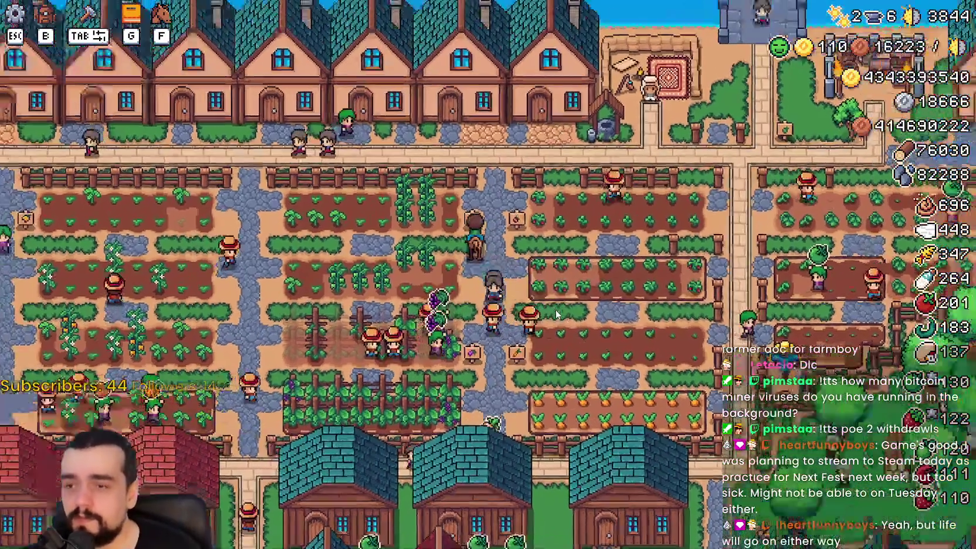
Ride east, dismount and harvest the ripe strawberries along the field rows
{"action": "scroll", "coordinate": [587, 310], "scroll_direction": "up", "scroll_amount": 3}
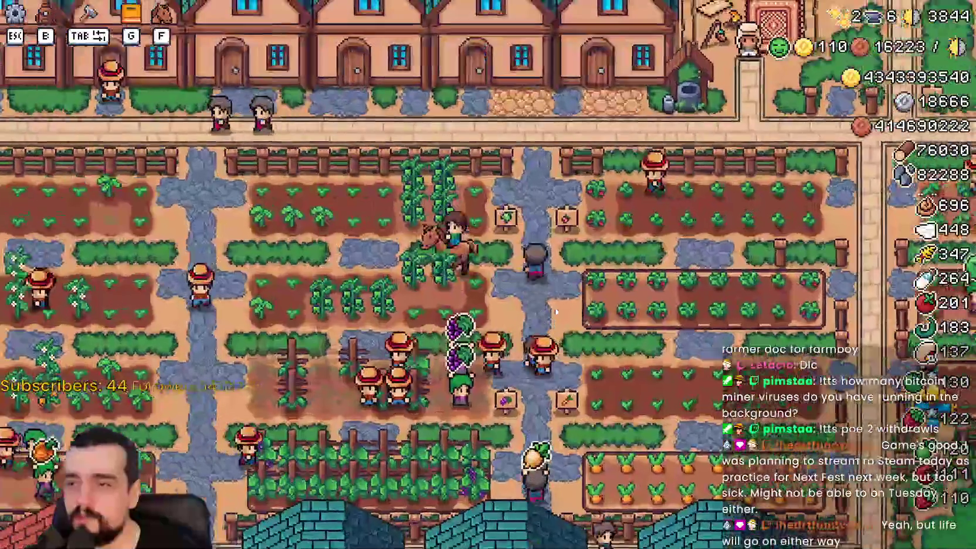
{"action": "key", "text": "d"}
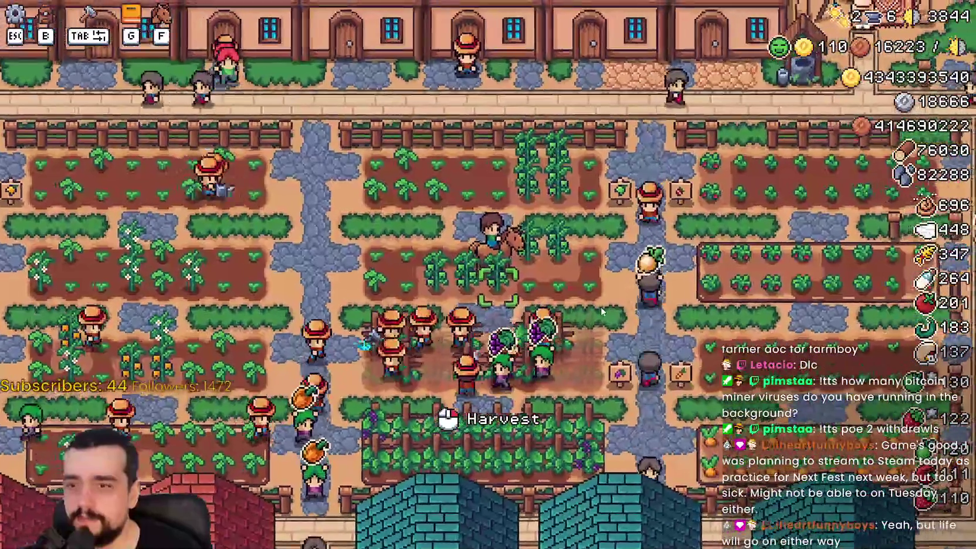
{"action": "key", "text": "f"}
{"action": "key", "text": "d"}
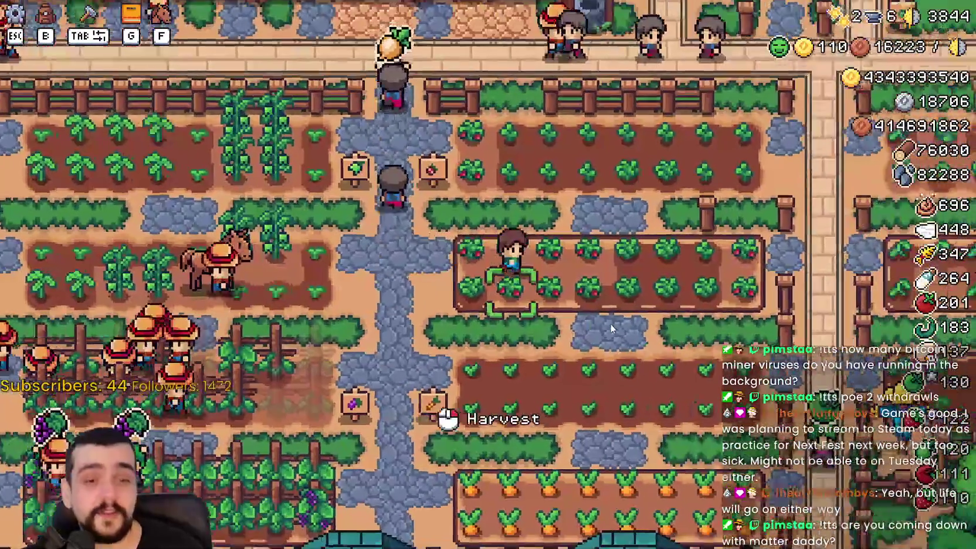
{"action": "key", "text": "d"}
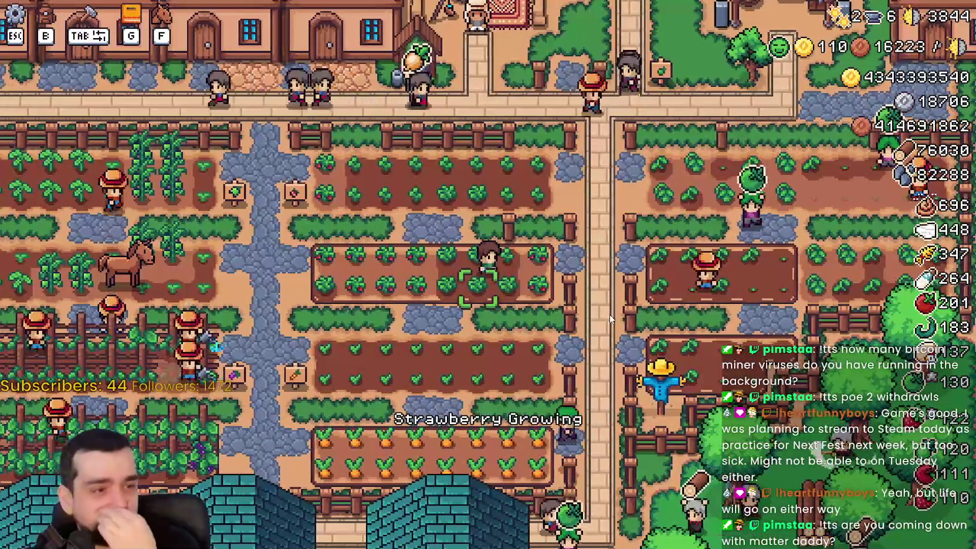
{"action": "key", "text": "a"}
{"action": "left_click", "coordinate": [665, 351]}
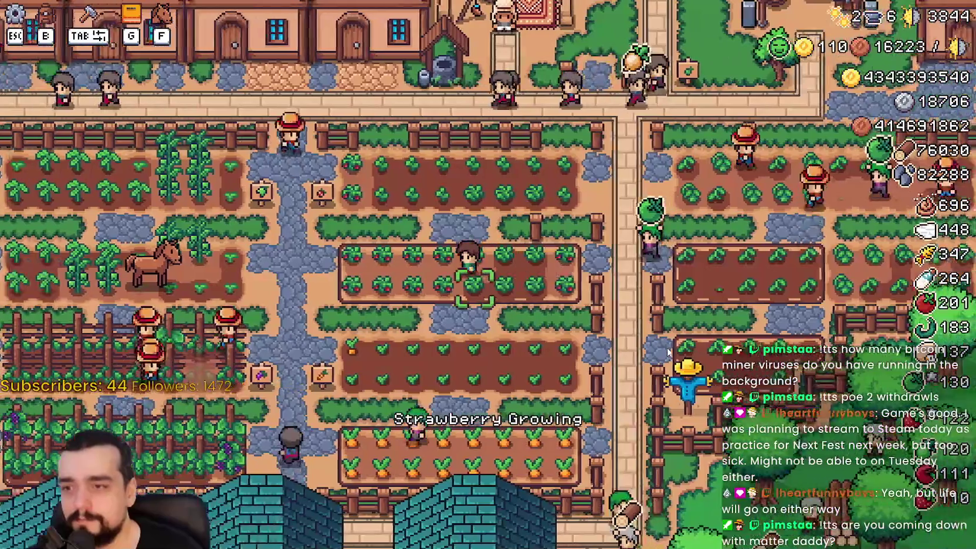
{"action": "key", "text": "a"}
{"action": "key", "text": "s"}
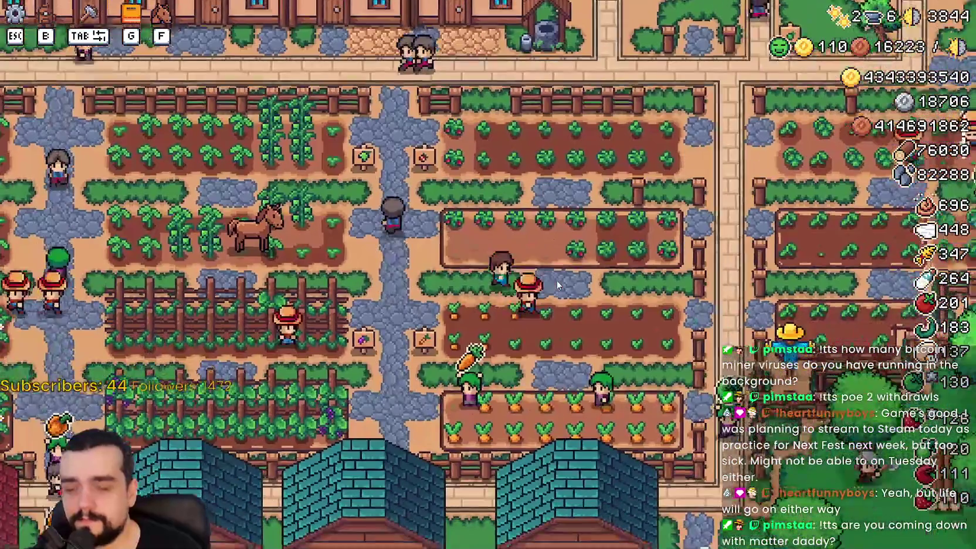
Remount the horse, ride north to town, and open then close the Merchant Seller
{"action": "key", "text": "f"}
{"action": "key", "text": "w"}
{"action": "key", "text": "d"}
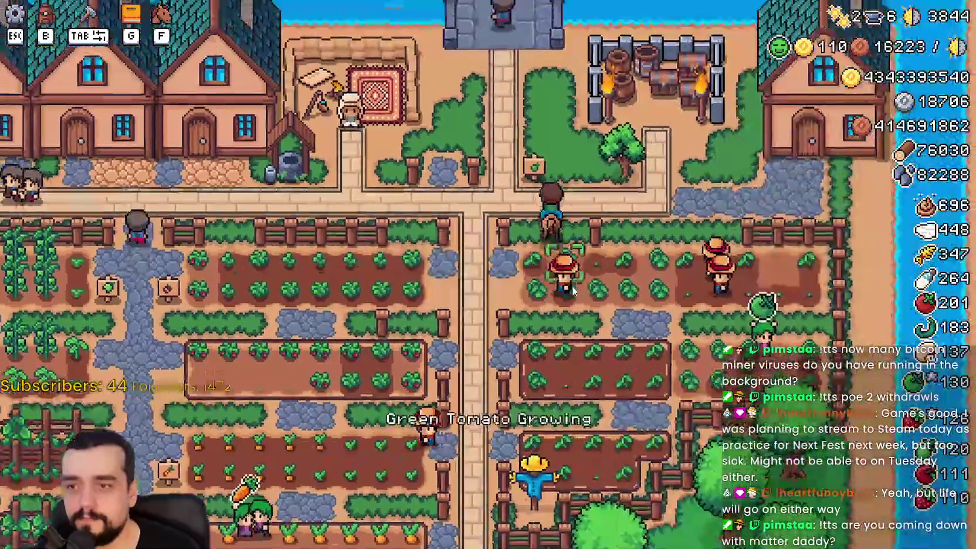
{"action": "key", "text": "a"}
{"action": "key", "text": "e"}
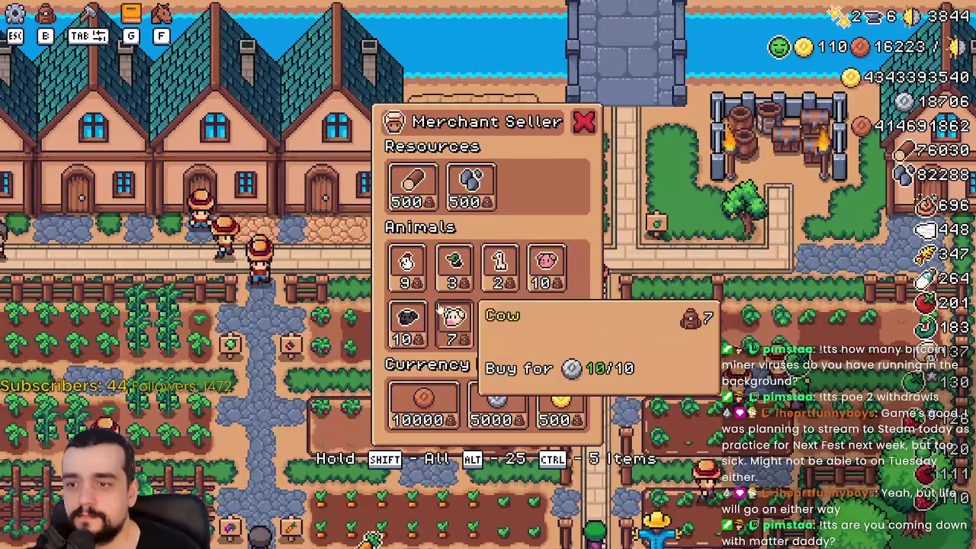
{"action": "key", "text": "d"}
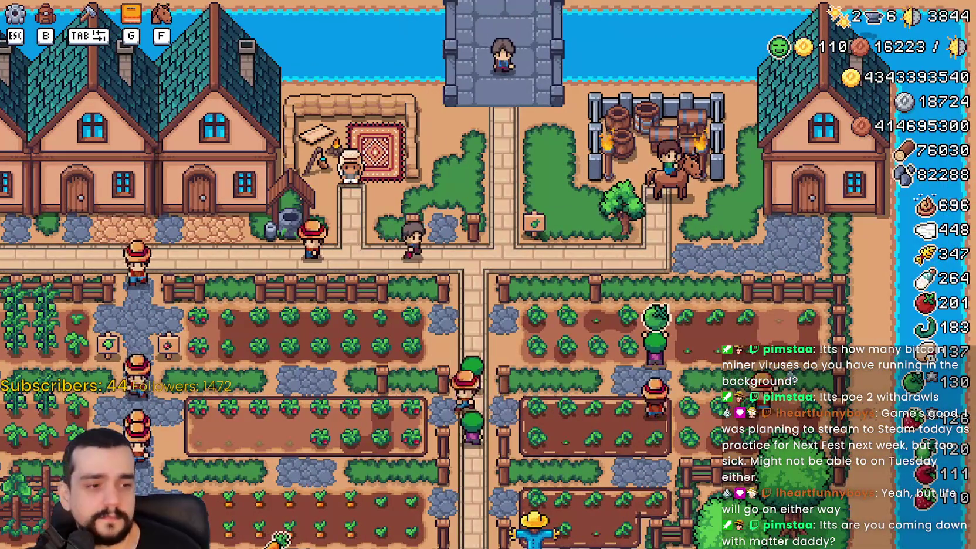
Glance at the Godot editor, then return to the game and pause it
{"action": "key", "text": "alt+Tab"}
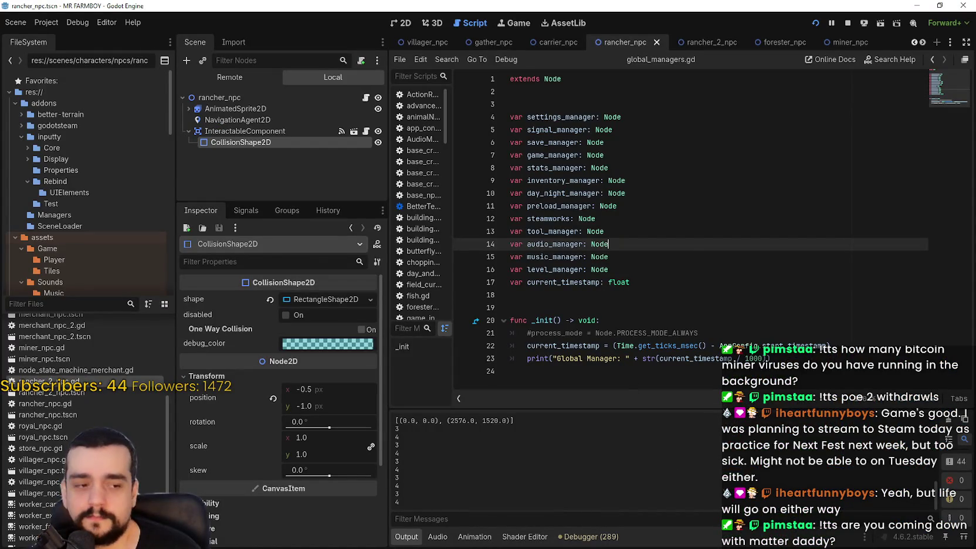
{"action": "key", "text": "alt+Tab"}
{"action": "key", "text": "a"}
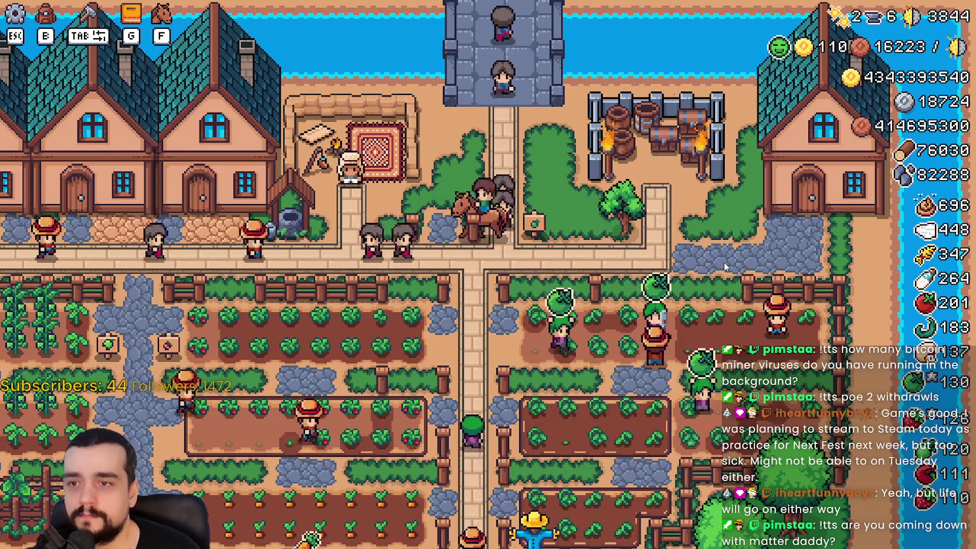
{"action": "key", "text": "Escape"}
{"action": "key", "text": "Escape"}
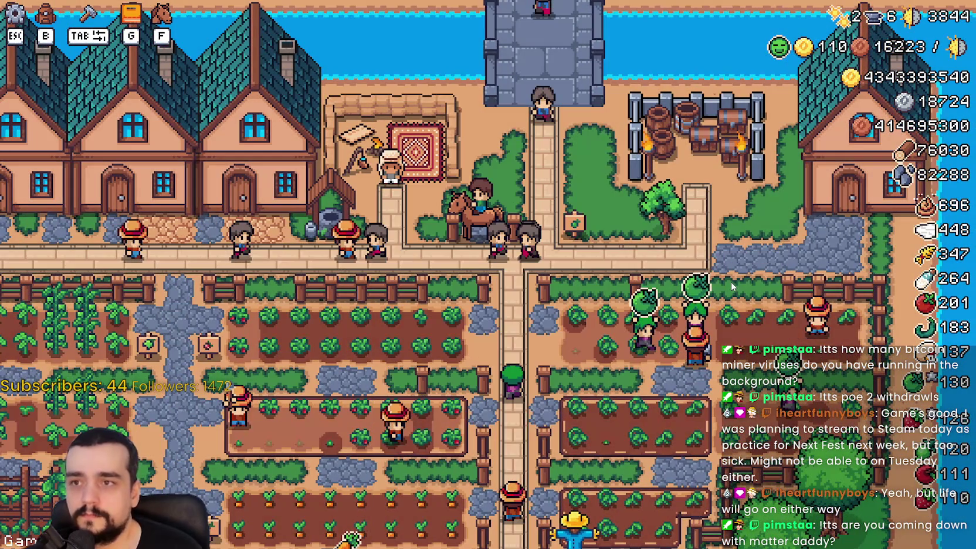
Close the game window with Alt+F4 and show the editor's Output log of Vulkan errors
{"action": "key", "text": "alt+F4"}
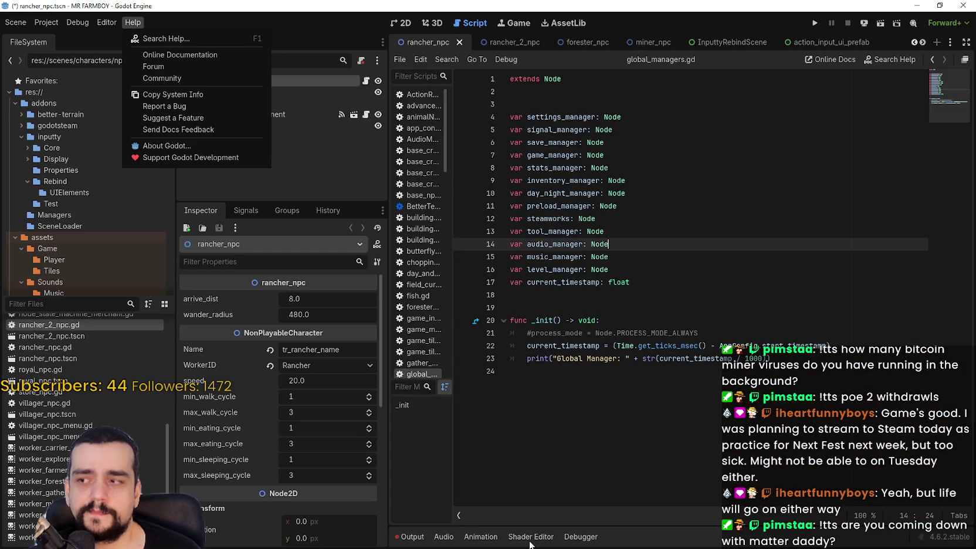
{"action": "left_click", "coordinate": [472, 480]}
{"action": "left_click", "coordinate": [413, 536]}
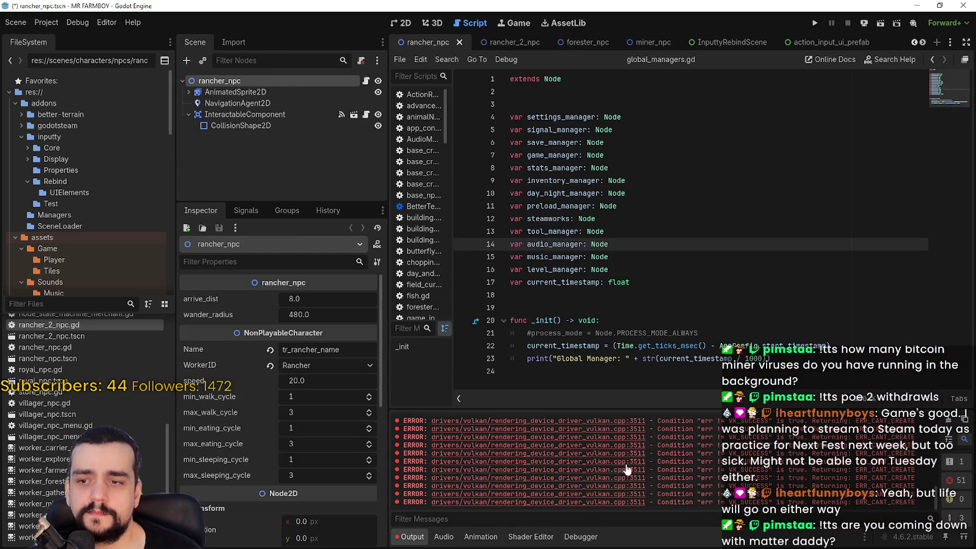
Follow the sound_manager.gd:15 invalid-assignment error to its line in the script
{"action": "scroll", "coordinate": [766, 483], "scroll_direction": "up", "scroll_amount": 10}
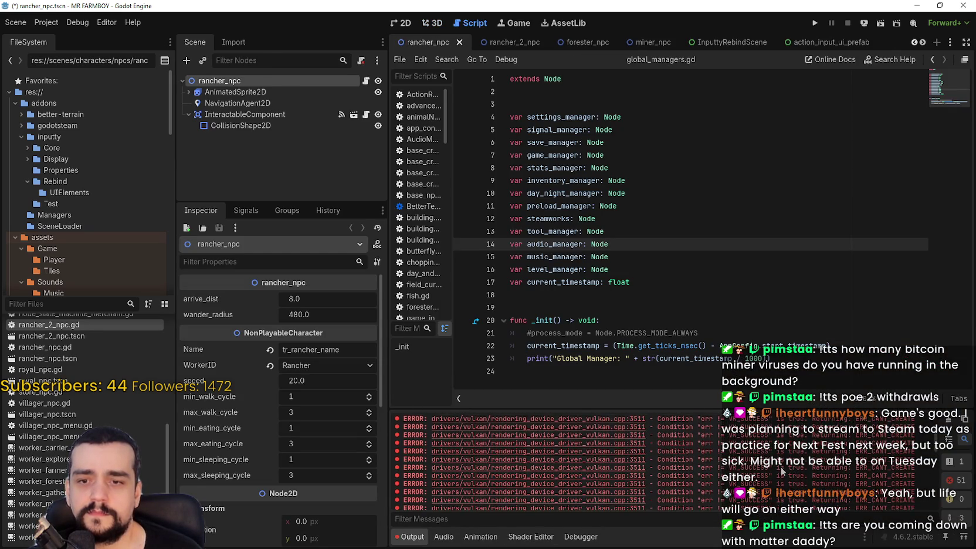
{"action": "left_click_drag", "start_coordinate": [669, 462], "coordinate": [396, 458]}
{"action": "left_click", "coordinate": [573, 457]}
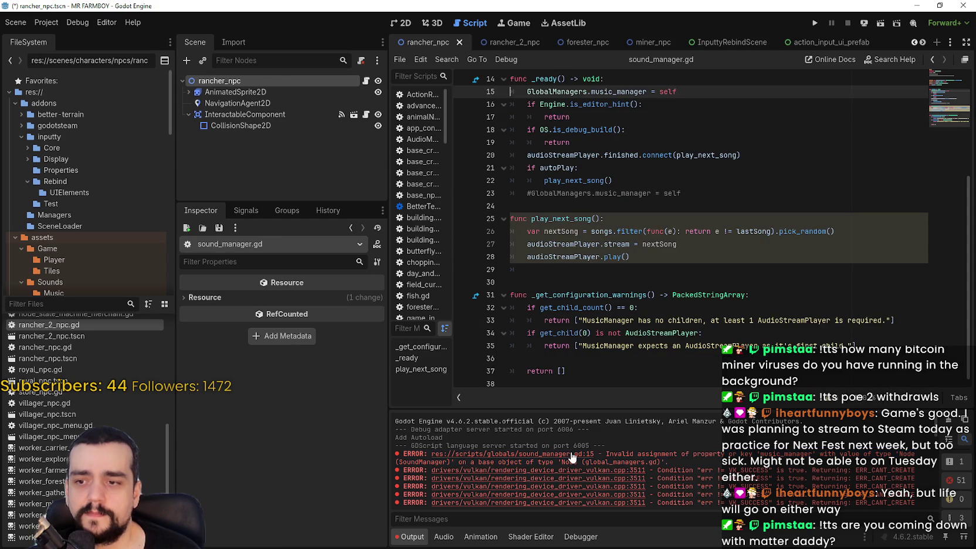
{"action": "left_click", "coordinate": [708, 258]}
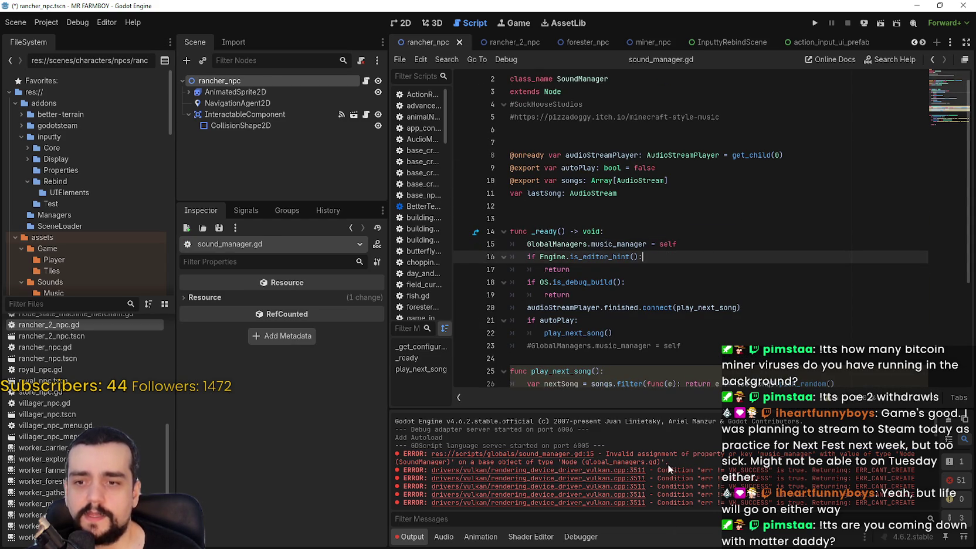
{"action": "mouse_move", "coordinate": [671, 462]}
{"action": "left_mouse_down"}
{"action": "mouse_move", "coordinate": [469, 465]}
{"action": "mouse_move", "coordinate": [498, 454]}
{"action": "mouse_move", "coordinate": [649, 463]}
{"action": "mouse_move", "coordinate": [647, 477]}
{"action": "mouse_move", "coordinate": [596, 454]}
{"action": "left_mouse_up"}
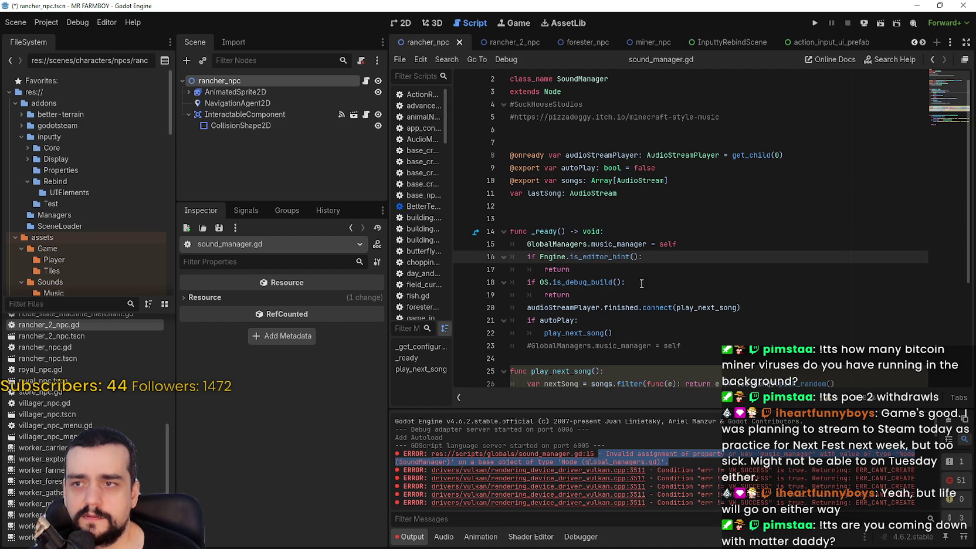
{"action": "scroll", "coordinate": [574, 85], "scroll_direction": "up", "scroll_amount": 1}
{"action": "double_click", "coordinate": [572, 91]}
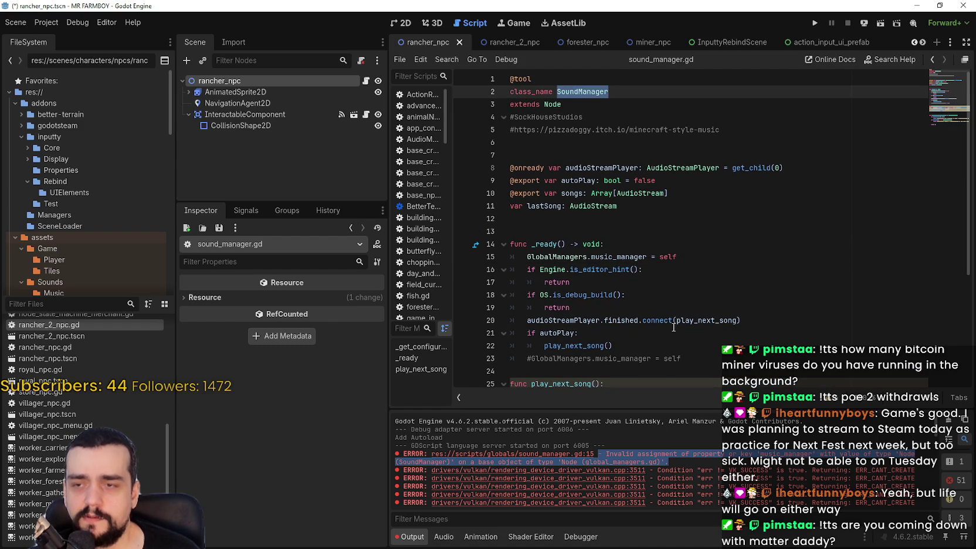
{"action": "left_click_drag", "start_coordinate": [530, 81], "coordinate": [468, 80]}
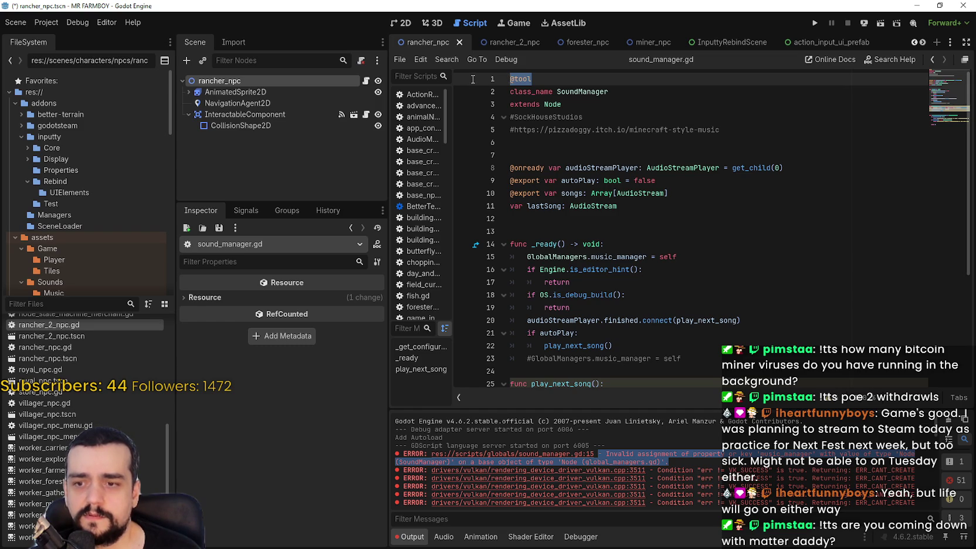
{"action": "left_click", "coordinate": [51, 304]}
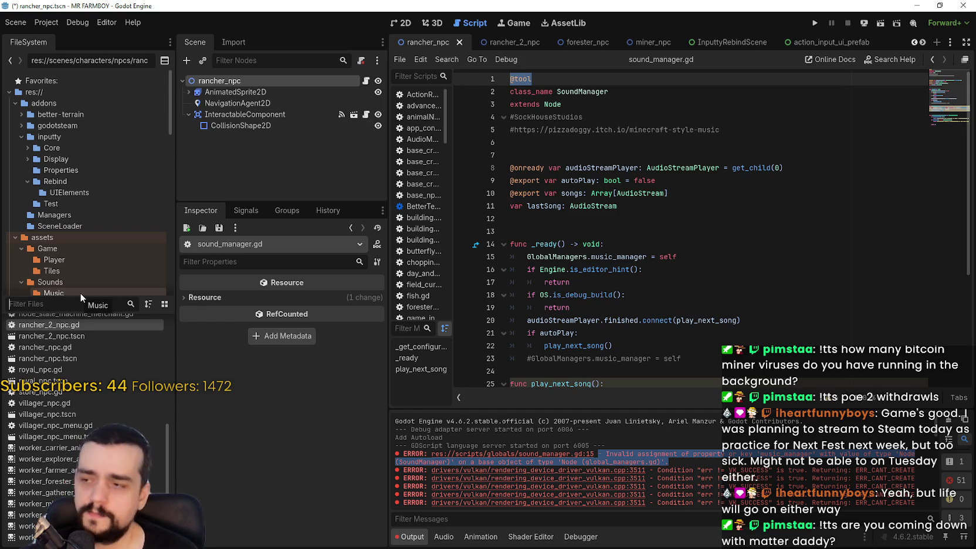
Filter files by 'Sound', open sound_manager.tscn and collapse its 15-song array
{"action": "type", "text": "Sound"}
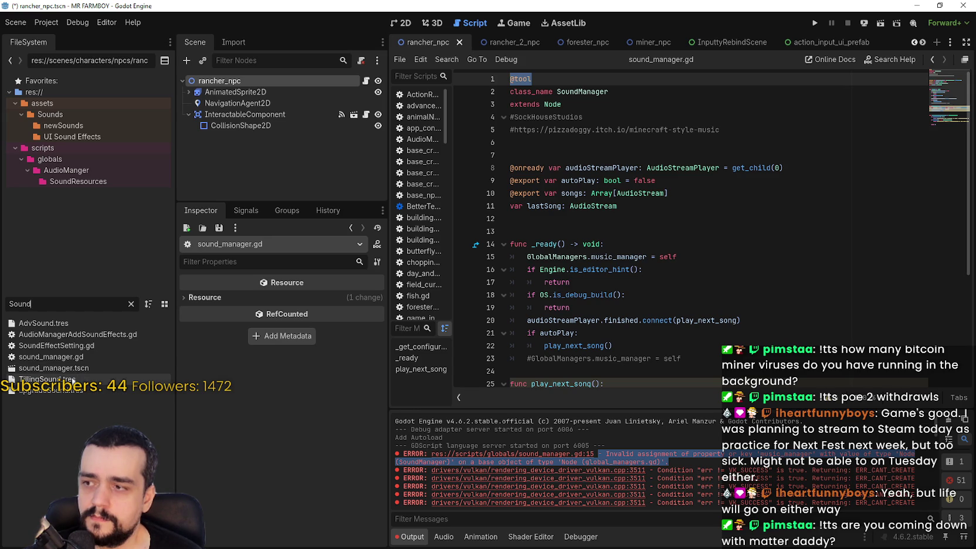
{"action": "double_click", "coordinate": [59, 368]}
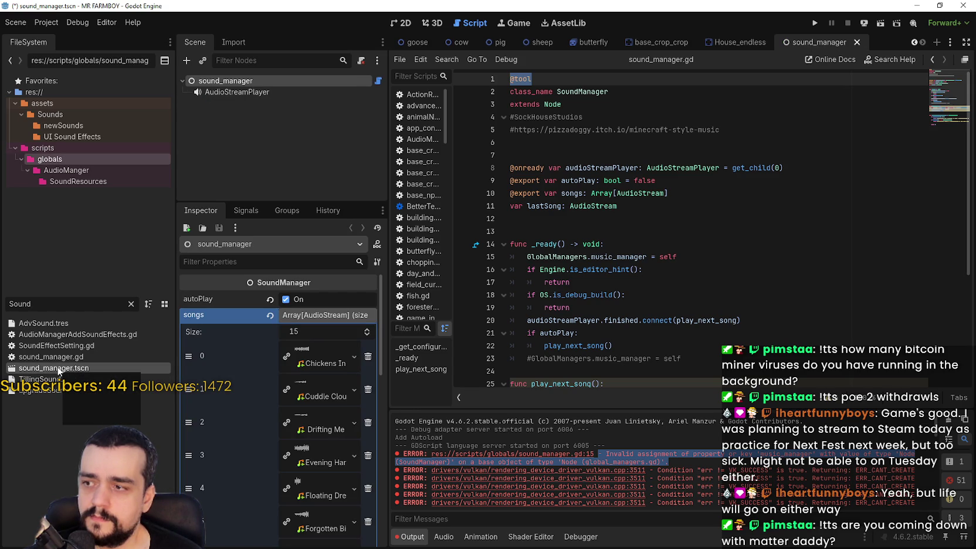
{"action": "left_click", "coordinate": [317, 317]}
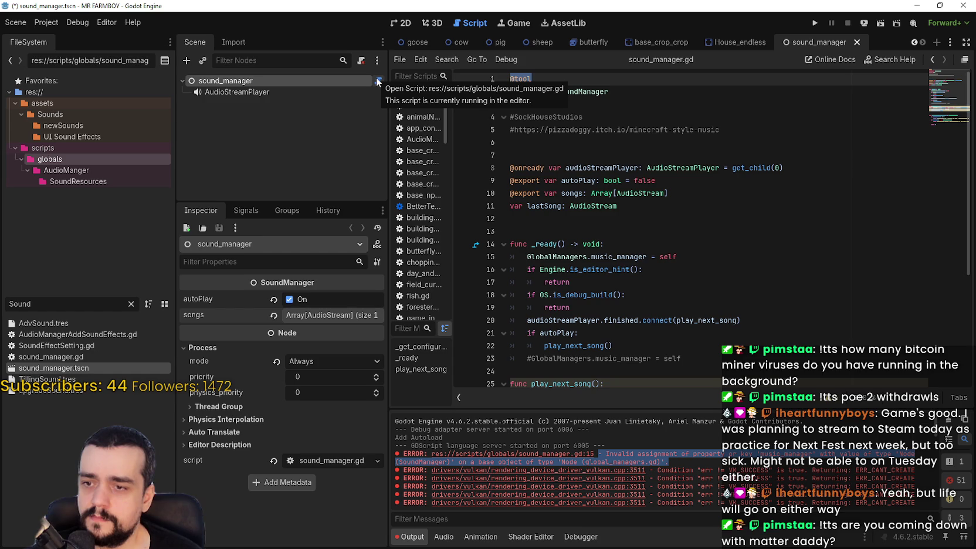
{"action": "left_click", "coordinate": [706, 256]}
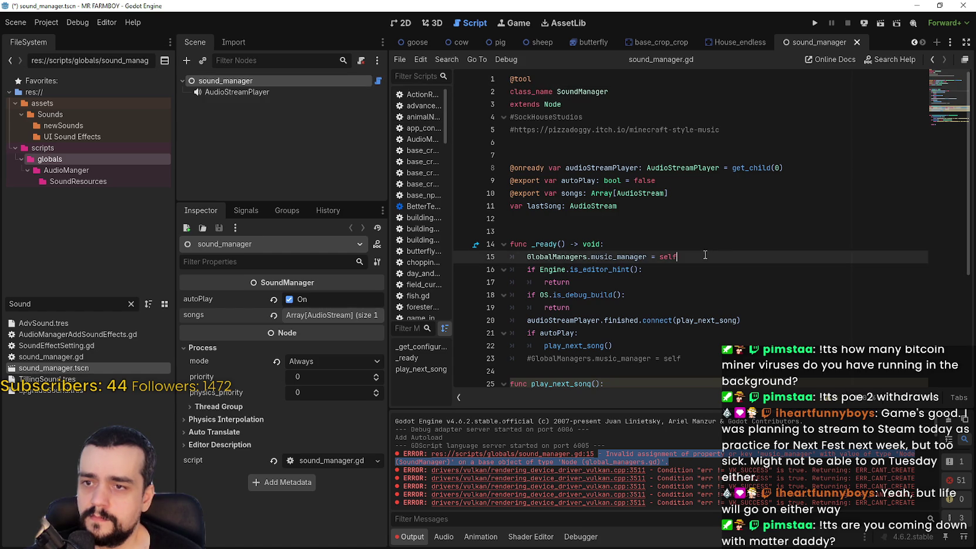
{"action": "left_click_drag", "start_coordinate": [706, 255], "coordinate": [464, 253]}
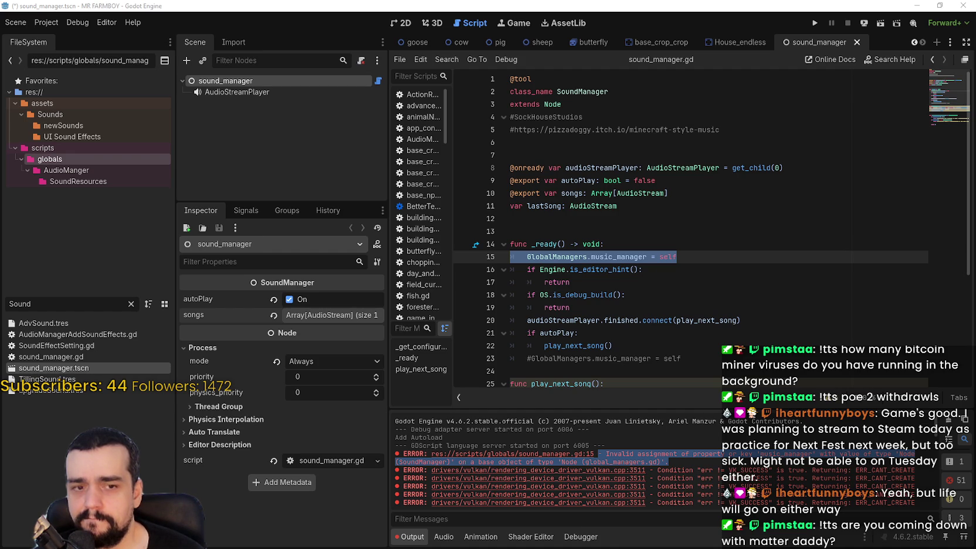
{"action": "left_click", "coordinate": [616, 225]}
Move the caret around sound_manager.gd, then bring up the Help menu's documentation and community options
{"action": "left_click", "coordinate": [745, 271]}
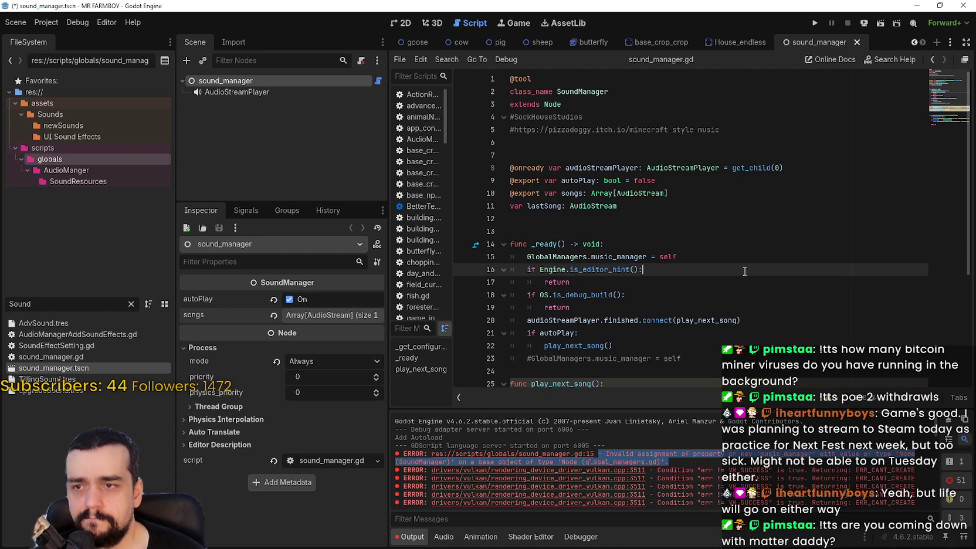
{"action": "left_click", "coordinate": [587, 130]}
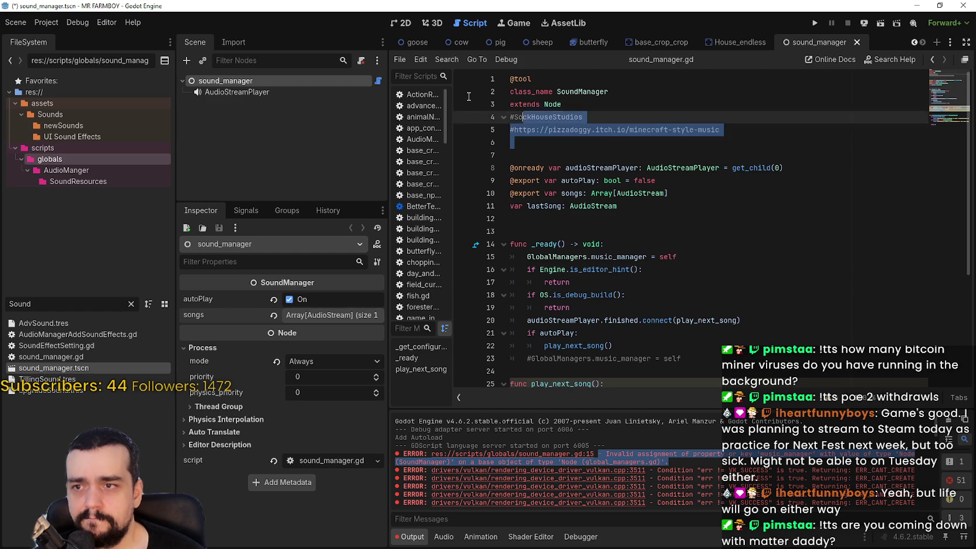
{"action": "left_click", "coordinate": [694, 193]}
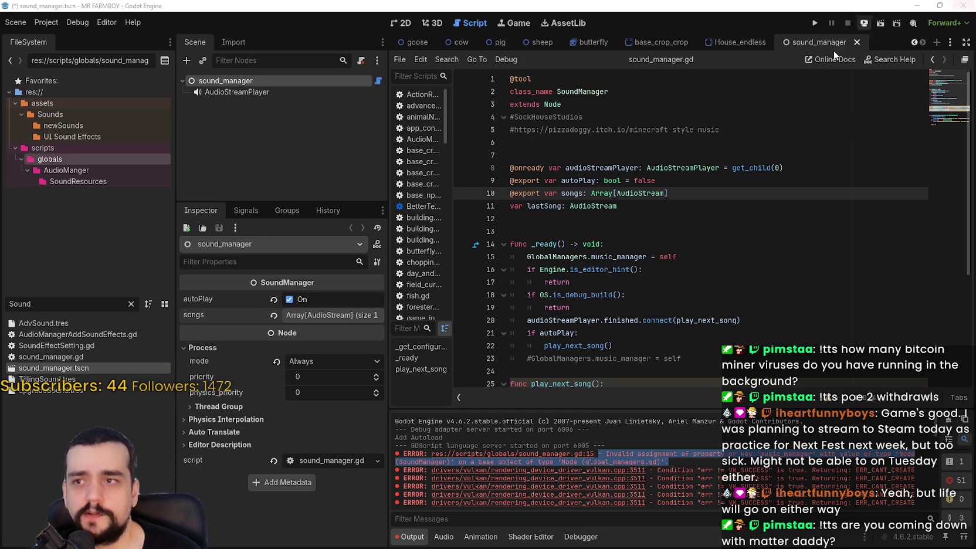
{"action": "left_click", "coordinate": [107, 22]}
{"action": "mouse_move", "coordinate": [132, 22]}
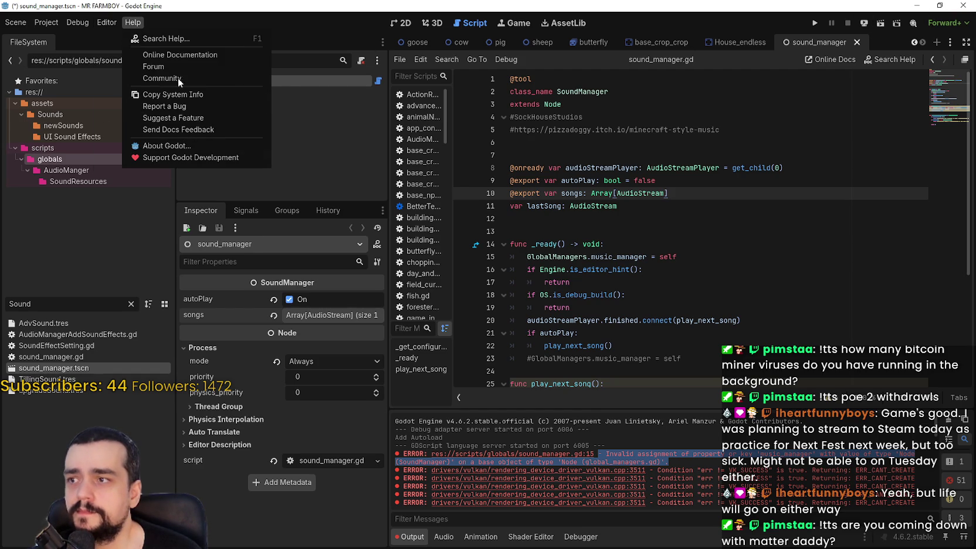
Close every open script with the script list's Close All option
{"action": "left_click", "coordinate": [812, 42]}
{"action": "right_click", "coordinate": [811, 43]}
{"action": "left_click", "coordinate": [734, 98]}
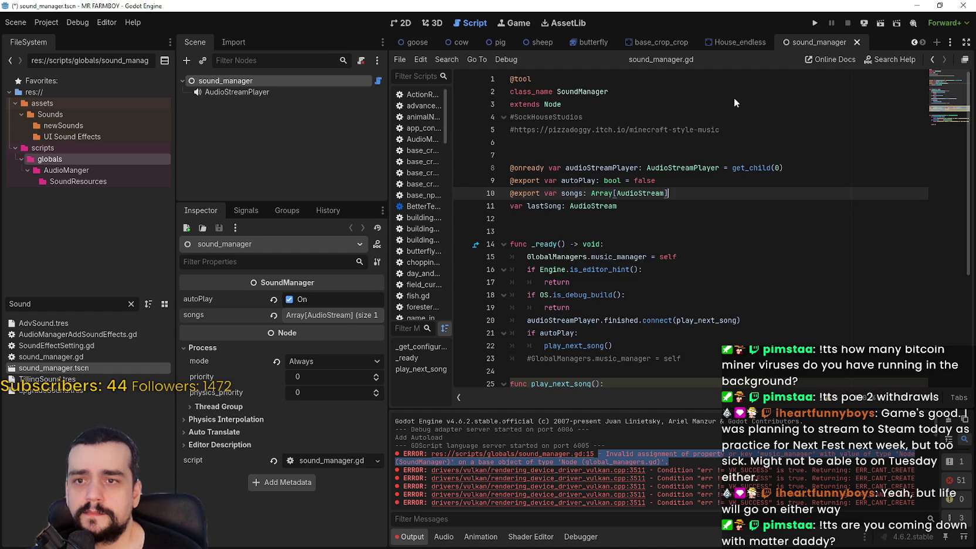
{"action": "right_click", "coordinate": [423, 97]}
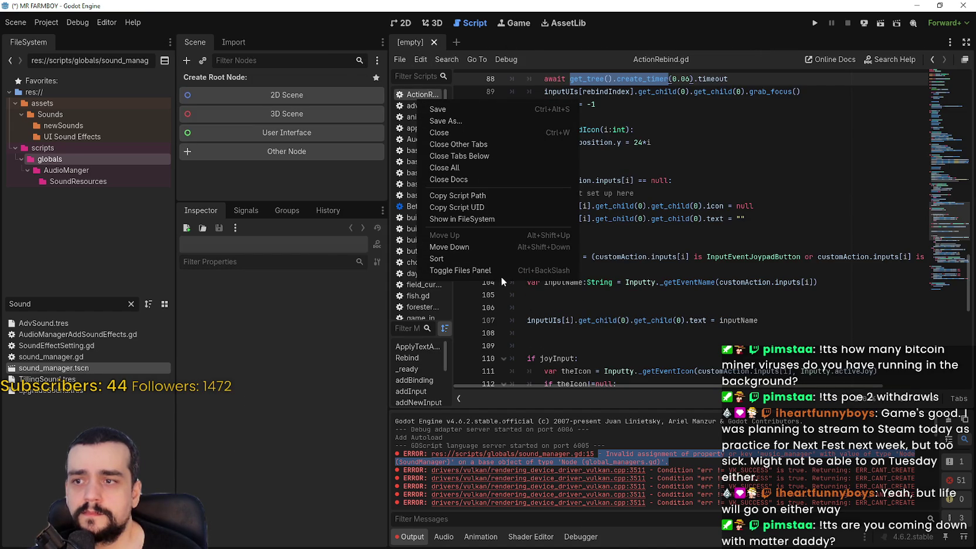
{"action": "left_click", "coordinate": [478, 168]}
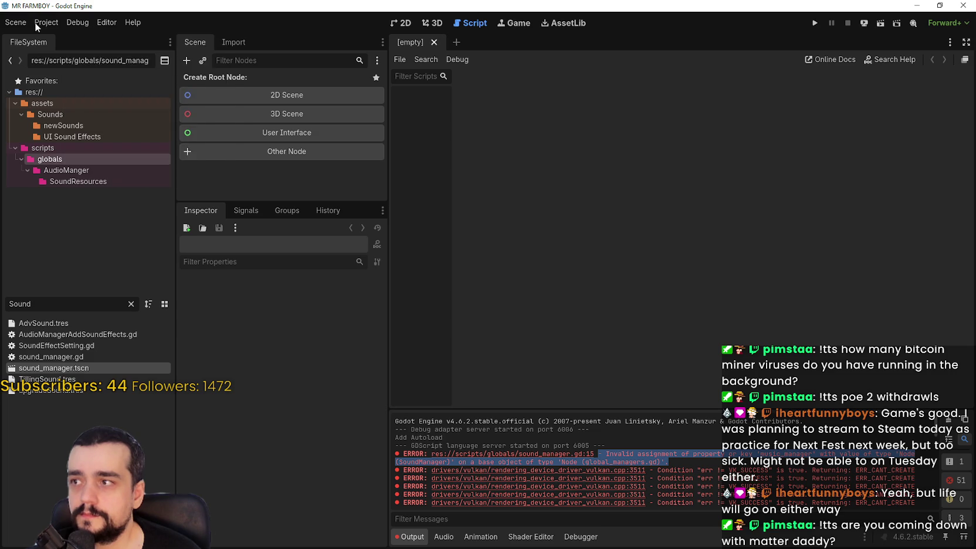
{"action": "left_click", "coordinate": [139, 25]}
{"action": "left_click", "coordinate": [817, 22]}
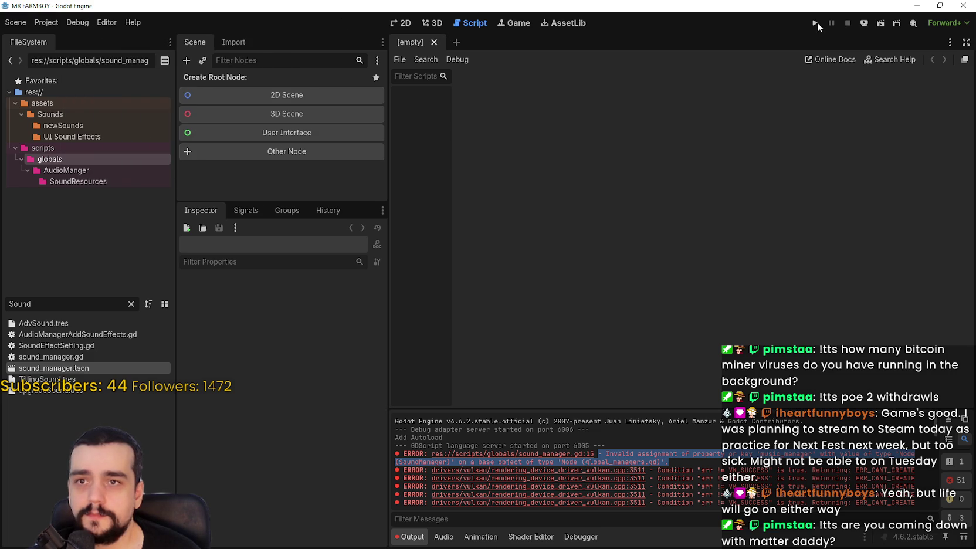
Run and stop the game, quit Godot, and open GitHub Desktop's Current branch list
{"action": "left_click", "coordinate": [817, 22]}
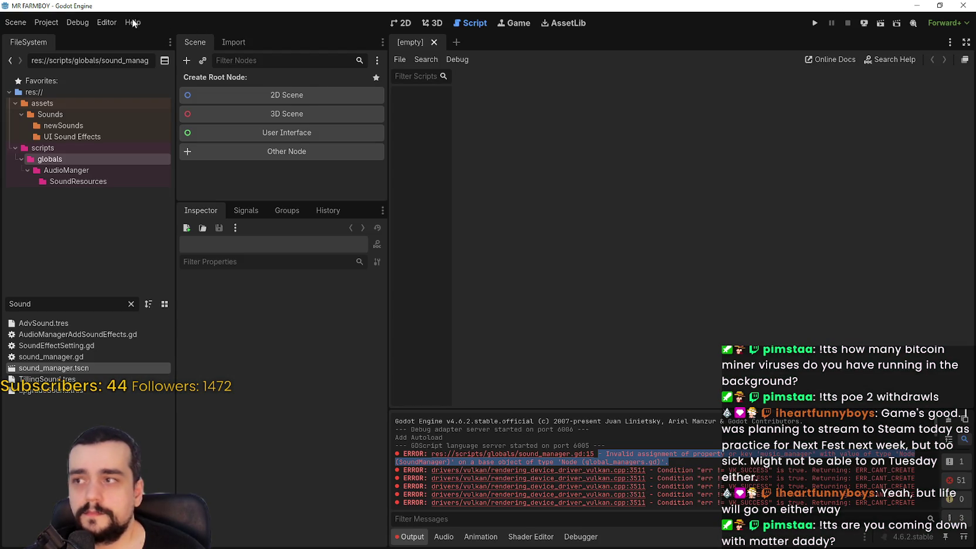
{"action": "left_click", "coordinate": [77, 22]}
{"action": "left_click", "coordinate": [77, 23]}
{"action": "left_click", "coordinate": [815, 22]}
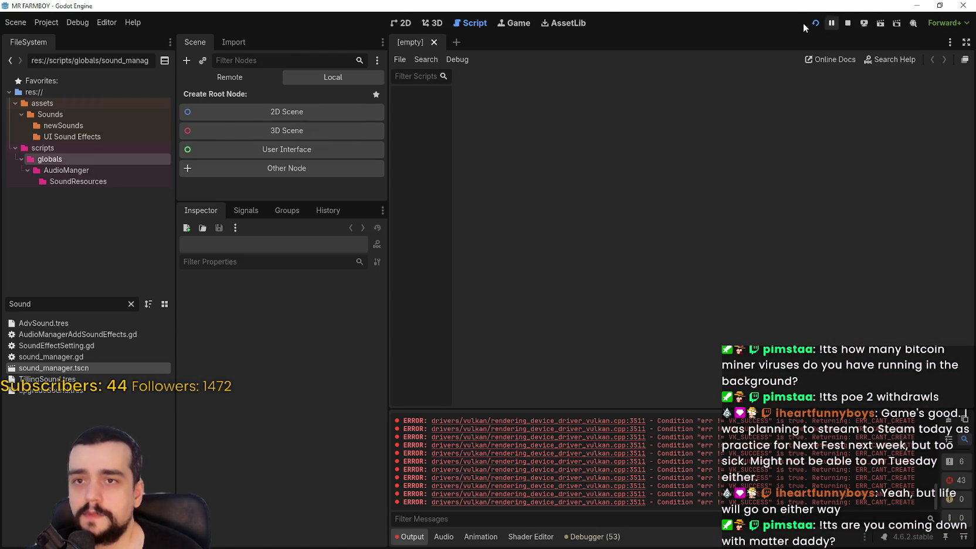
{"action": "left_click", "coordinate": [848, 23]}
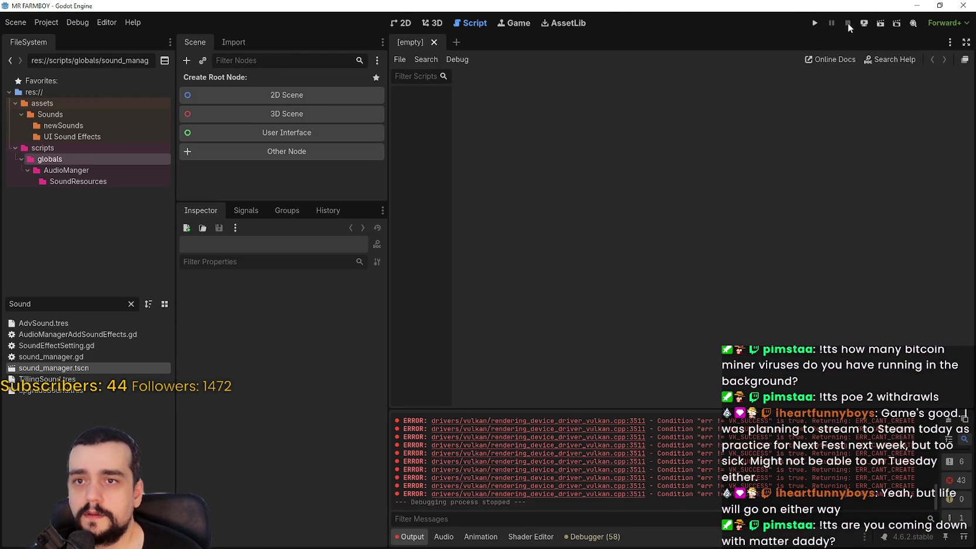
{"action": "left_click", "coordinate": [962, 7]}
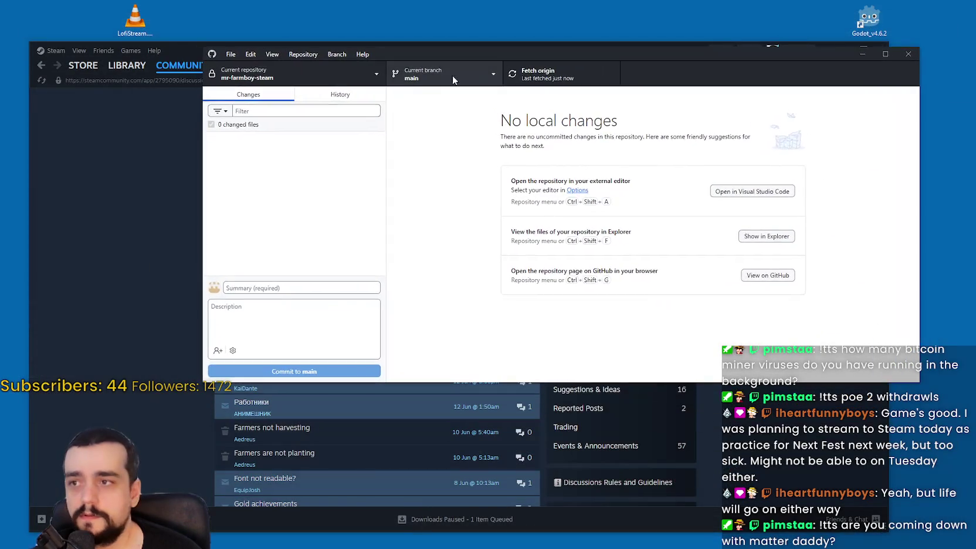
{"action": "left_click", "coordinate": [451, 75]}
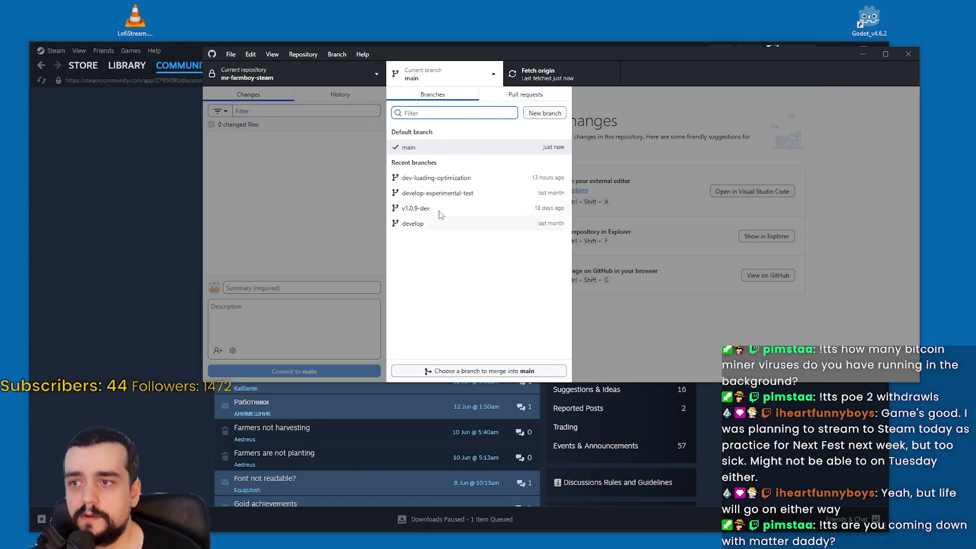
Check out the dev-loading-optimization branch and drag the GitHub Desktop window aside
{"action": "left_click", "coordinate": [447, 178]}
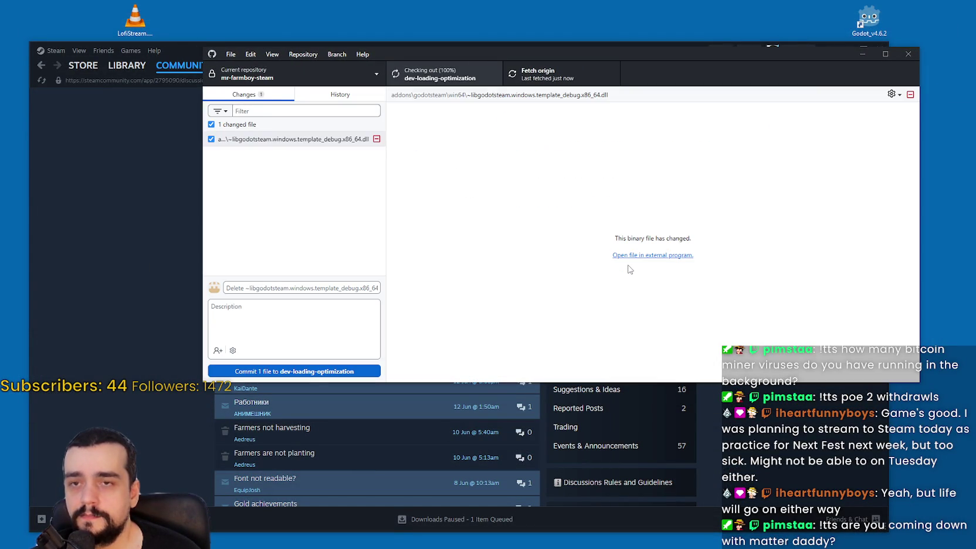
{"action": "left_click_drag", "start_coordinate": [678, 57], "coordinate": [671, 103]}
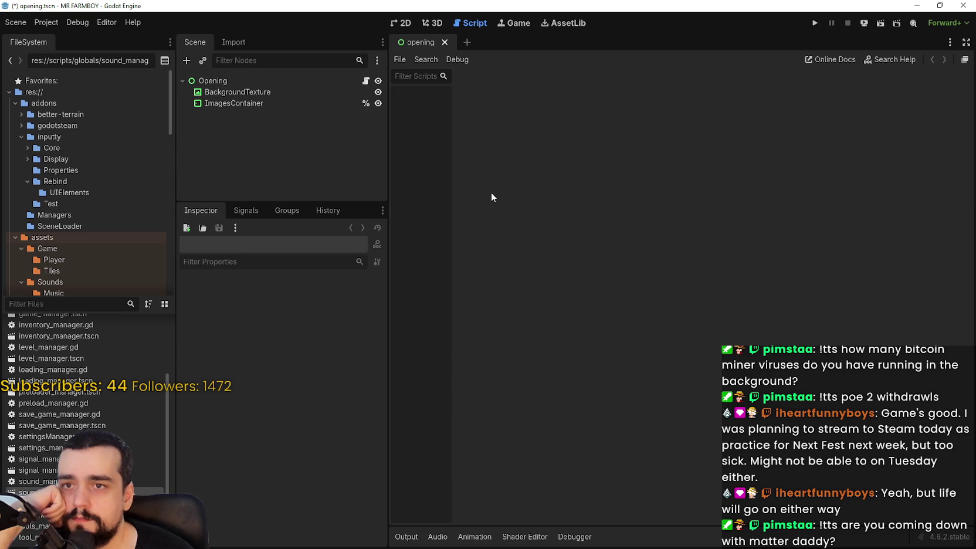
Browse the Localization, Autoload, Global Groups and Input Map settings, then run the game
{"action": "left_click", "coordinate": [405, 538]}
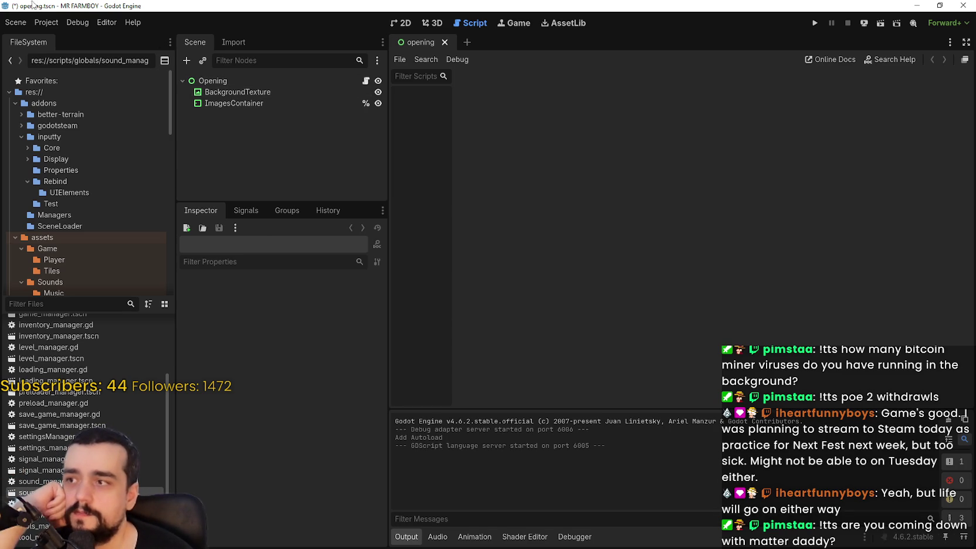
{"action": "left_click", "coordinate": [46, 23]}
{"action": "left_click", "coordinate": [49, 39]}
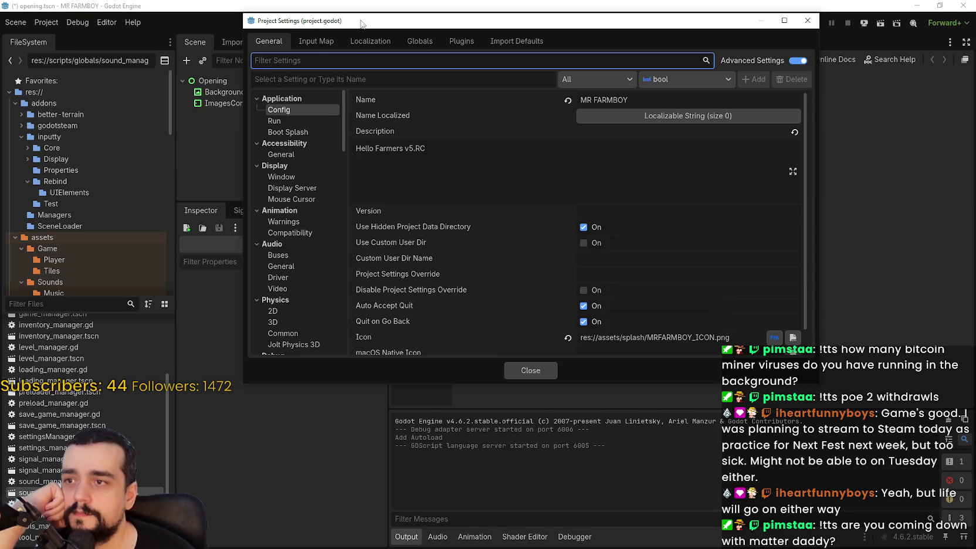
{"action": "left_click", "coordinate": [359, 42]}
{"action": "left_click", "coordinate": [404, 40]}
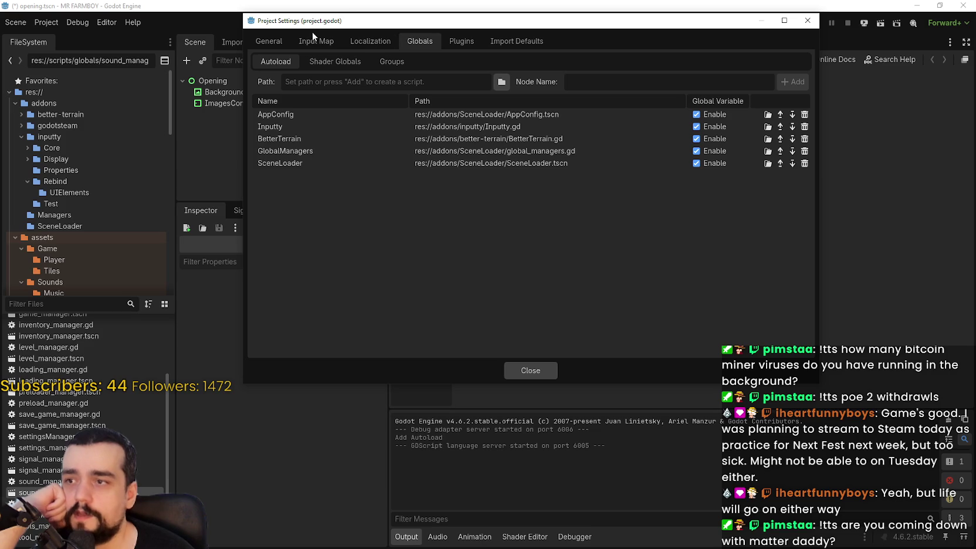
{"action": "left_click", "coordinate": [320, 62]}
{"action": "left_click", "coordinate": [391, 62]}
{"action": "left_click", "coordinate": [288, 61]}
{"action": "left_click", "coordinate": [316, 41]}
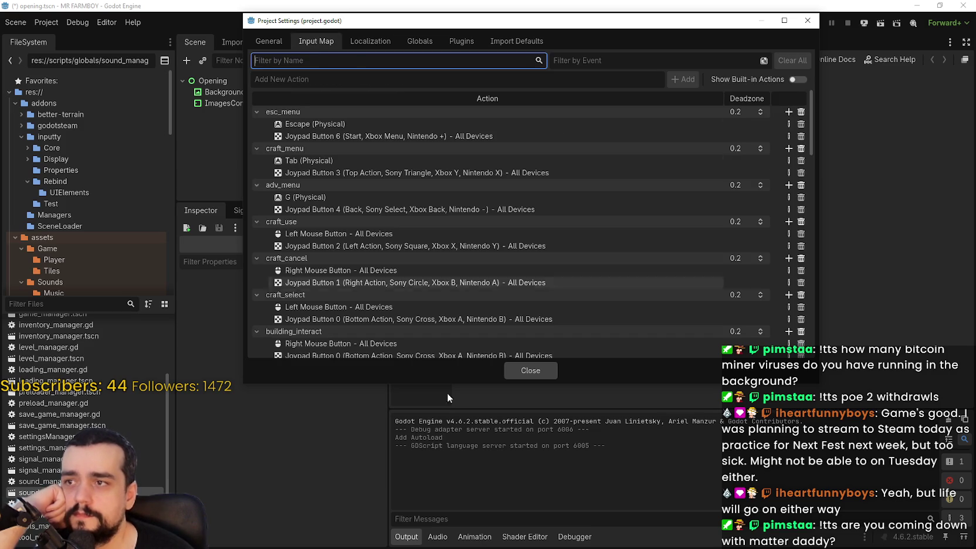
{"action": "left_click", "coordinate": [530, 370]}
{"action": "left_click", "coordinate": [815, 22]}
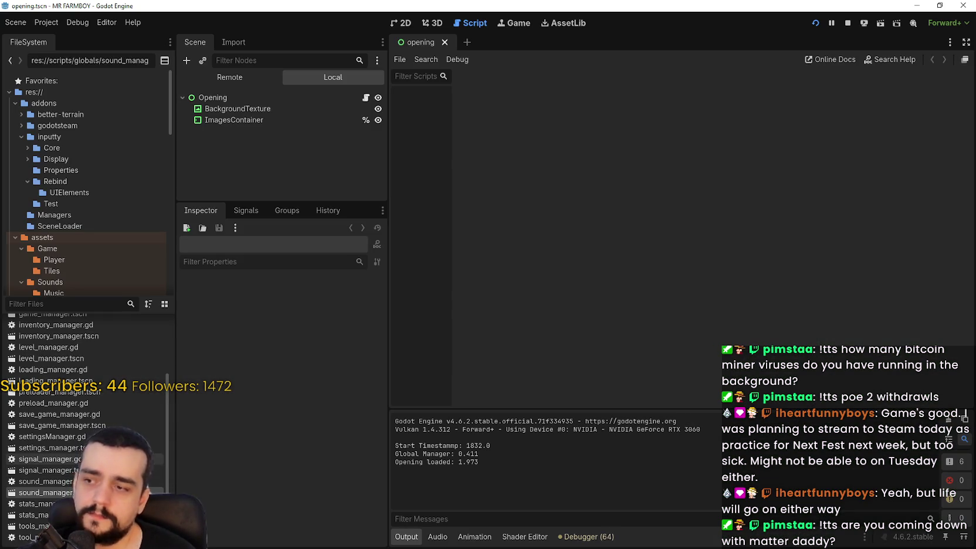
Filter files by 'sound', open sound_manager.gd and look over its music_manager assignment
{"action": "left_click", "coordinate": [88, 305]}
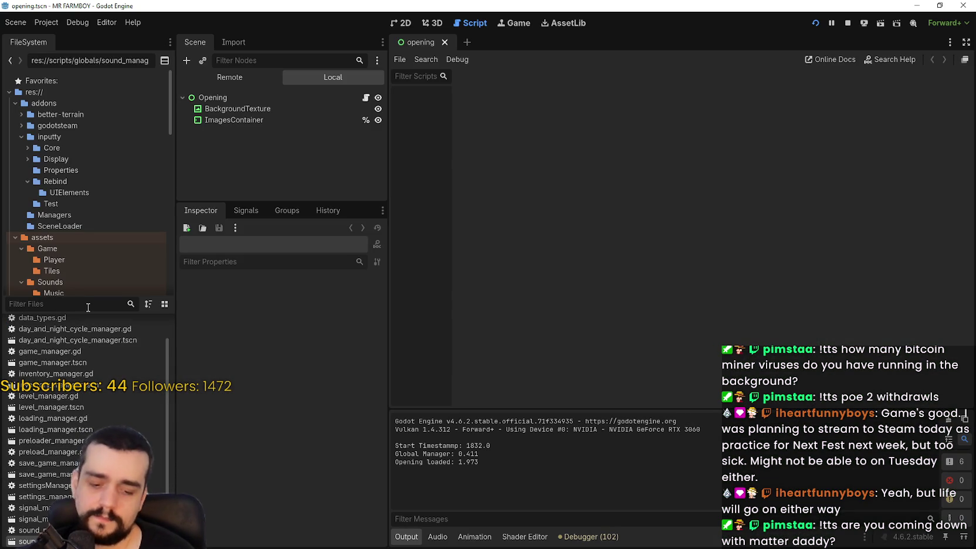
{"action": "type", "text": "sound"}
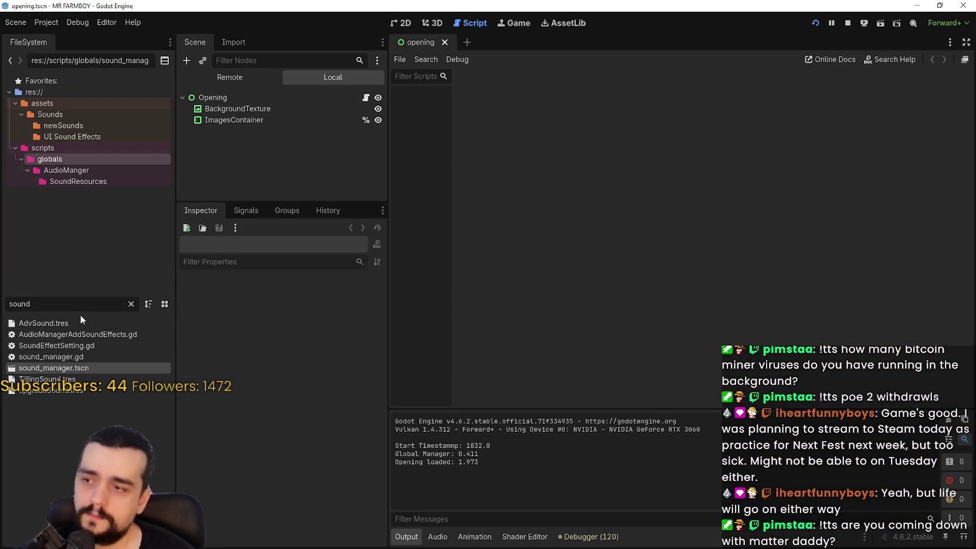
{"action": "double_click", "coordinate": [78, 359]}
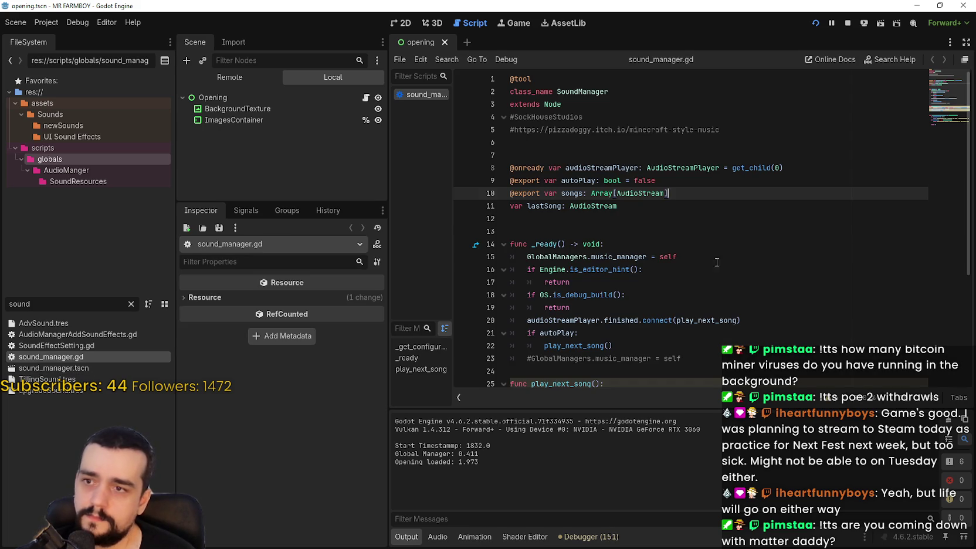
{"action": "left_click", "coordinate": [707, 218]}
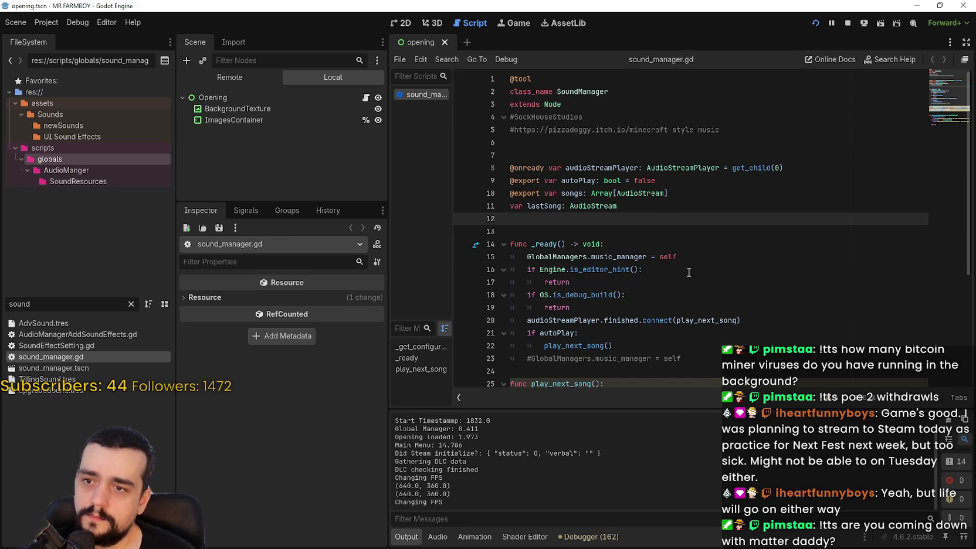
{"action": "left_click_drag", "start_coordinate": [680, 257], "coordinate": [510, 257]}
{"action": "scroll", "coordinate": [645, 258], "scroll_direction": "down", "scroll_amount": 3}
{"action": "left_click", "coordinate": [676, 258]}
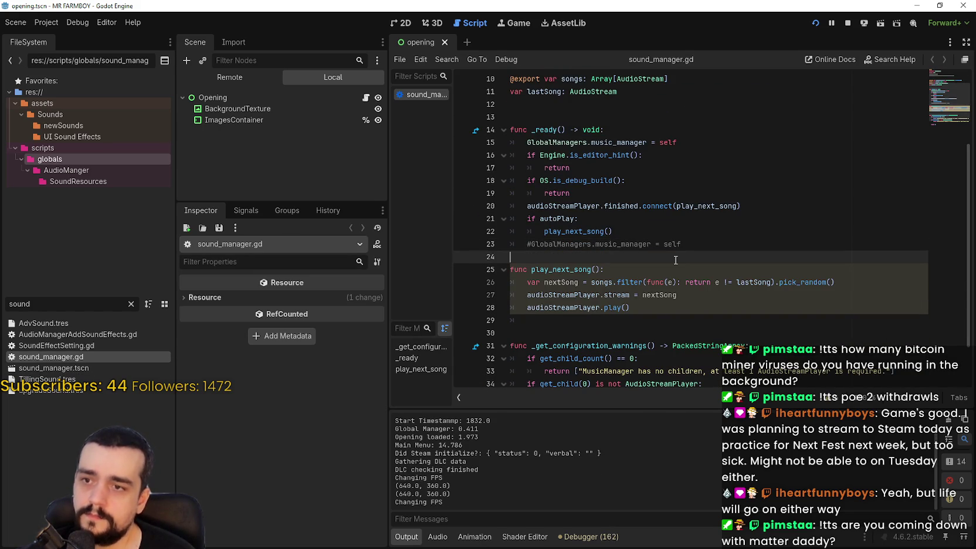
Filter the file list by 'rancher' and select rancher_data.tres
{"action": "left_click", "coordinate": [131, 304]}
{"action": "type", "text": "rancher"}
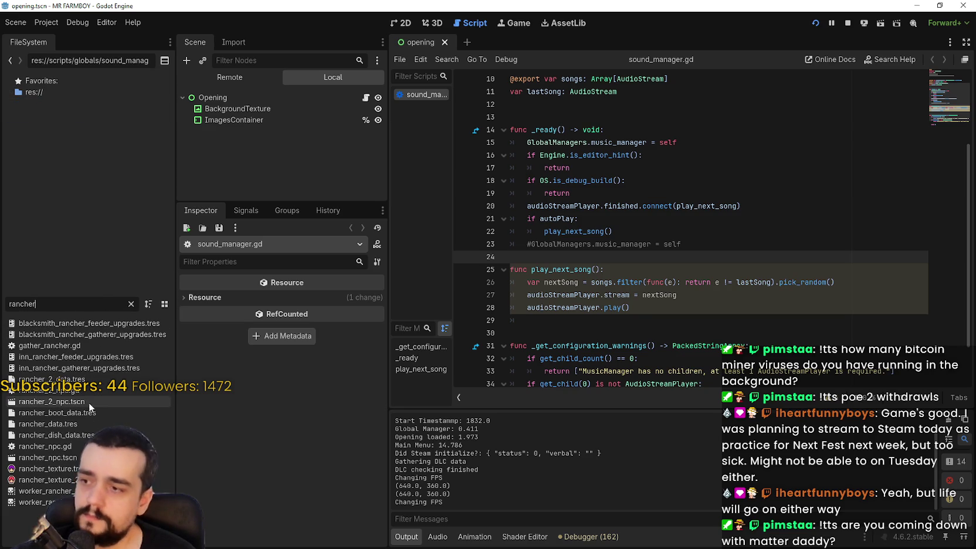
{"action": "left_click", "coordinate": [81, 426]}
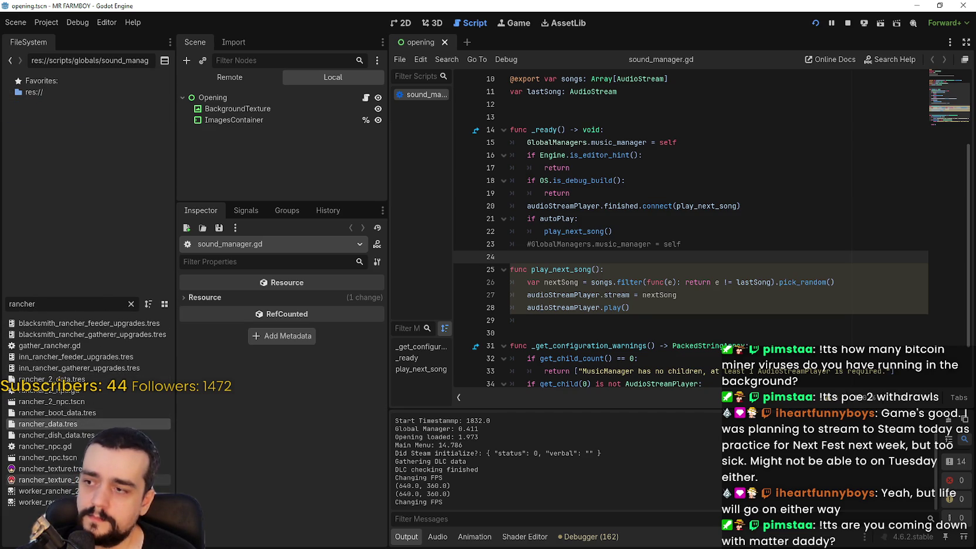
Open rancher_npc.gd and locate the feed-candidate check near _get_gather_candidate_items
{"action": "left_click", "coordinate": [83, 448]}
{"action": "scroll", "coordinate": [813, 258], "scroll_direction": "down", "scroll_amount": 4}
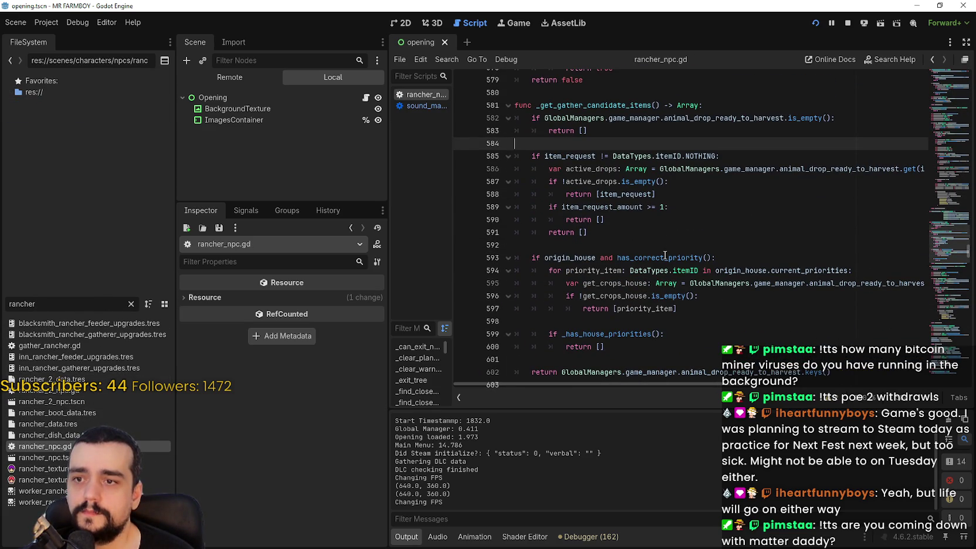
{"action": "left_click_drag", "start_coordinate": [708, 257], "coordinate": [595, 260]}
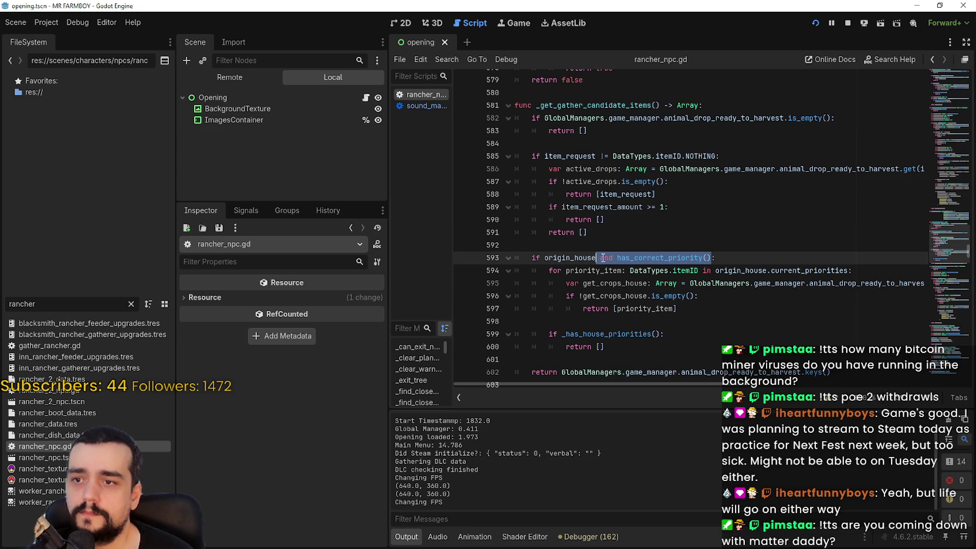
{"action": "scroll", "coordinate": [661, 235], "scroll_direction": "up", "scroll_amount": 4}
{"action": "double_click", "coordinate": [628, 256]}
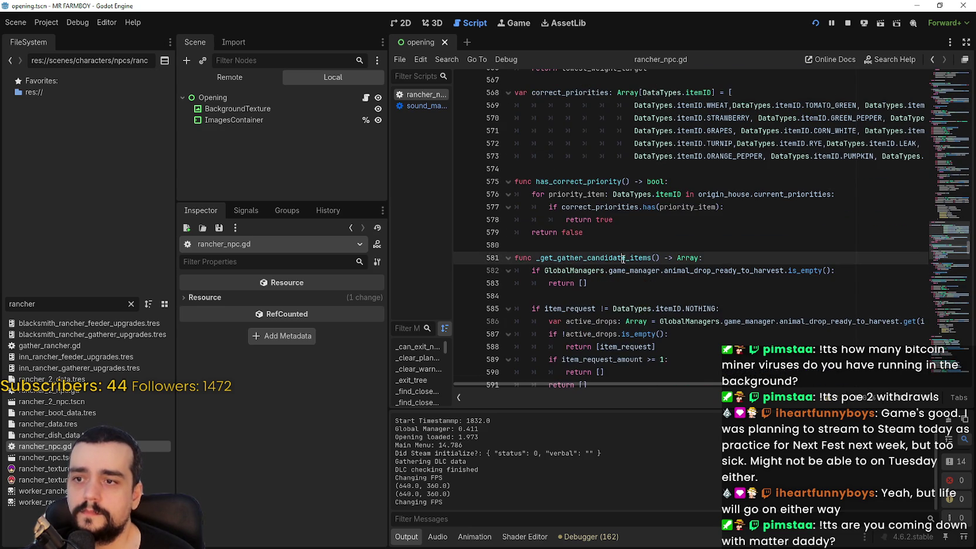
{"action": "scroll", "coordinate": [647, 258], "scroll_direction": "down", "scroll_amount": 1}
{"action": "left_click", "coordinate": [717, 245]}
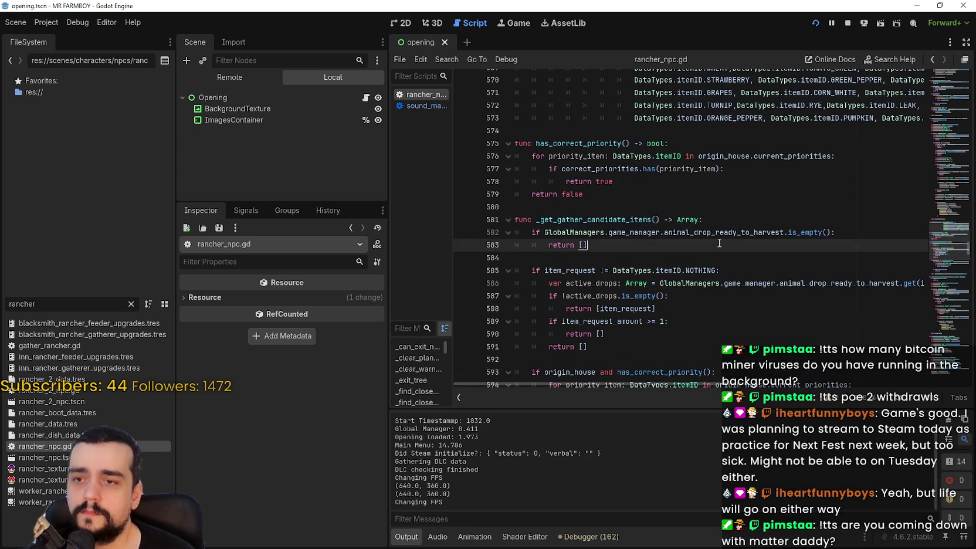
{"action": "scroll", "coordinate": [662, 264], "scroll_direction": "down", "scroll_amount": 3}
{"action": "scroll", "coordinate": [579, 256], "scroll_direction": "up", "scroll_amount": 6}
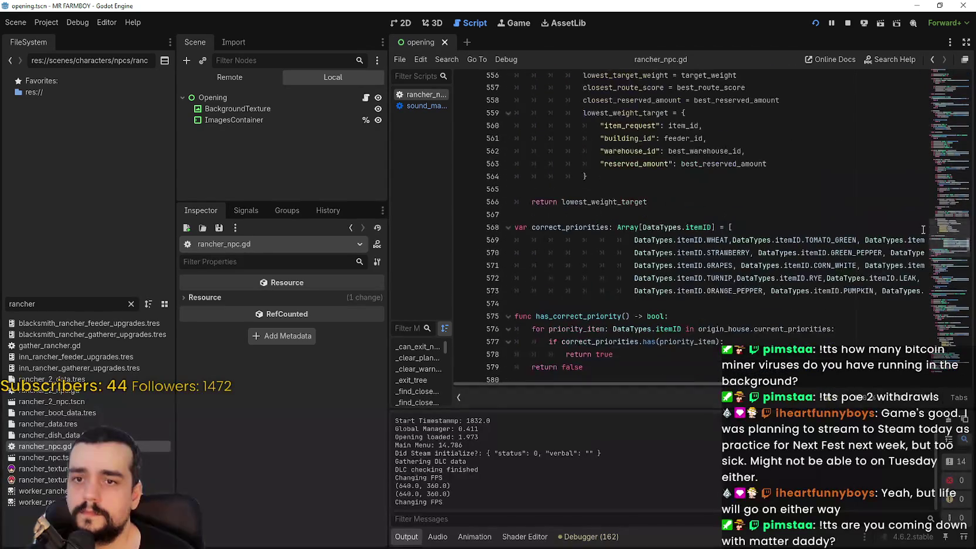
{"action": "left_click", "coordinate": [939, 256]}
{"action": "left_click_drag", "start_coordinate": [939, 256], "coordinate": [945, 208]}
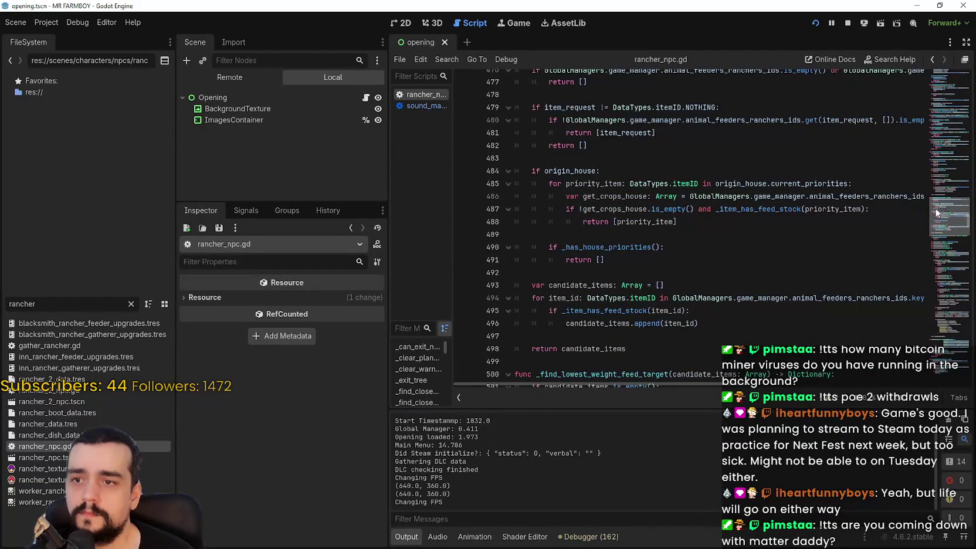
{"action": "scroll", "coordinate": [574, 214], "scroll_direction": "up", "scroll_amount": 1}
{"action": "scroll", "coordinate": [607, 270], "scroll_direction": "up", "scroll_amount": 2}
Append 'and has_correct_priority()' after the origin_house check and save the script
{"action": "left_click", "coordinate": [599, 285]}
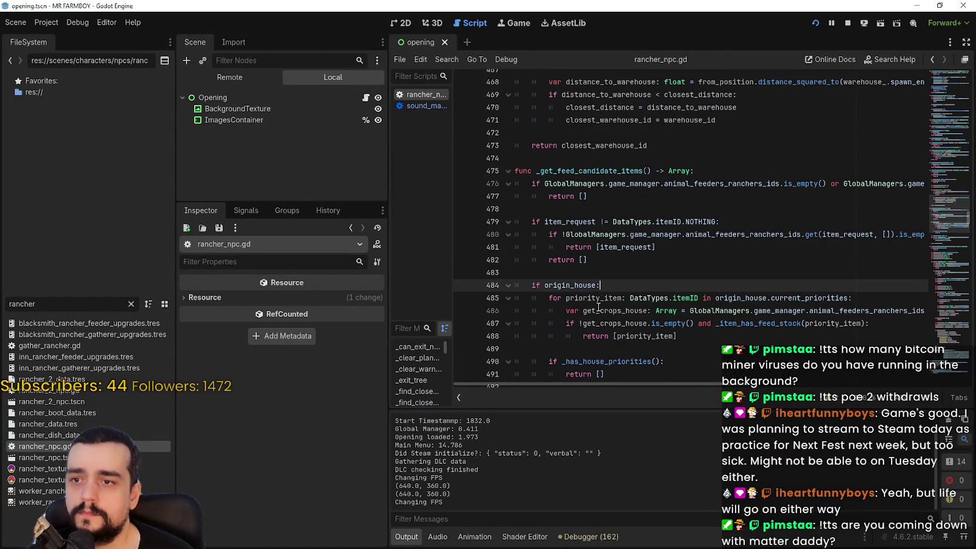
{"action": "type", "text": "and has_correct_priority()"}
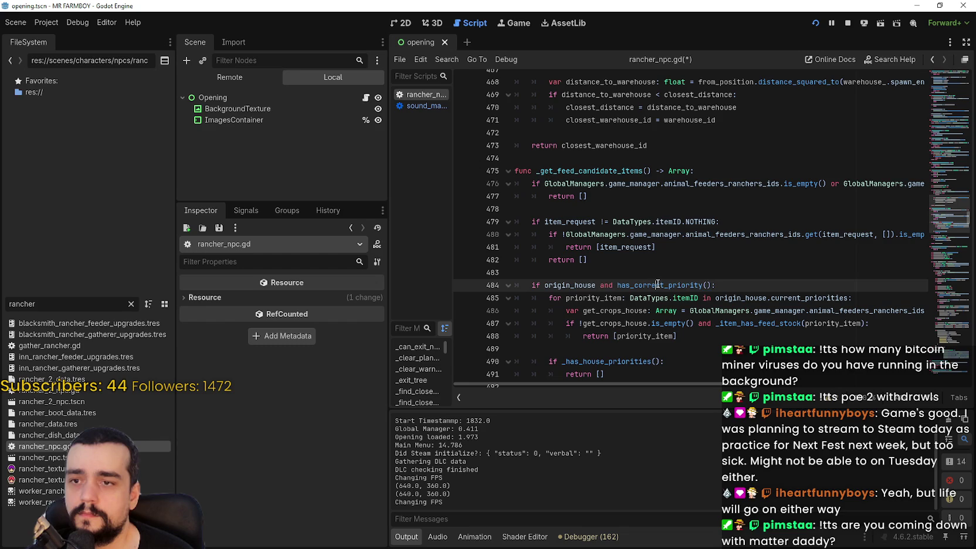
{"action": "key", "text": "ctrl+s"}
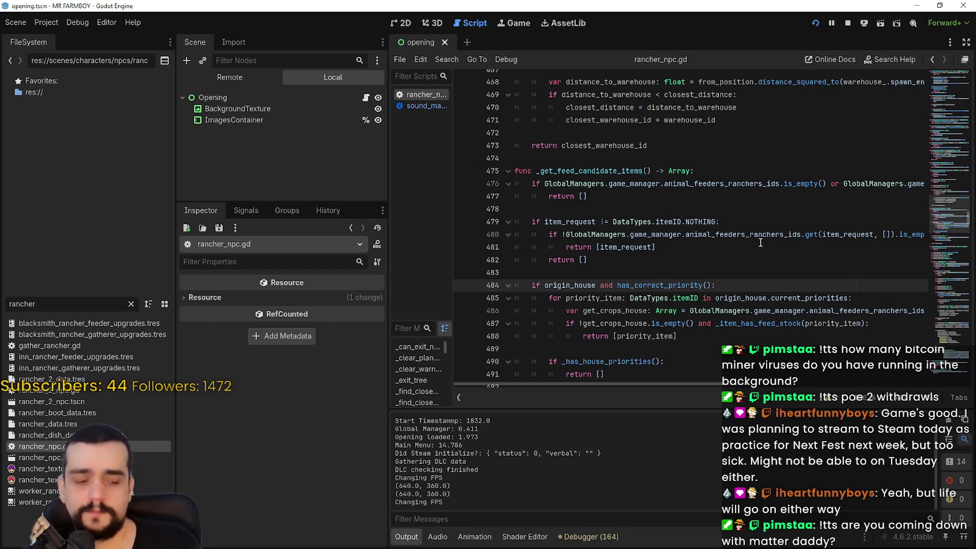
Close the running game window to stop the debugging session
{"action": "key", "text": "alt+Tab"}
{"action": "key", "text": "alt+F4"}
{"action": "key", "text": "Up"}
Relaunch MR FARMBOY to test the edit, then close it once the loading screen stalls at 50%
{"action": "left_click", "coordinate": [815, 23]}
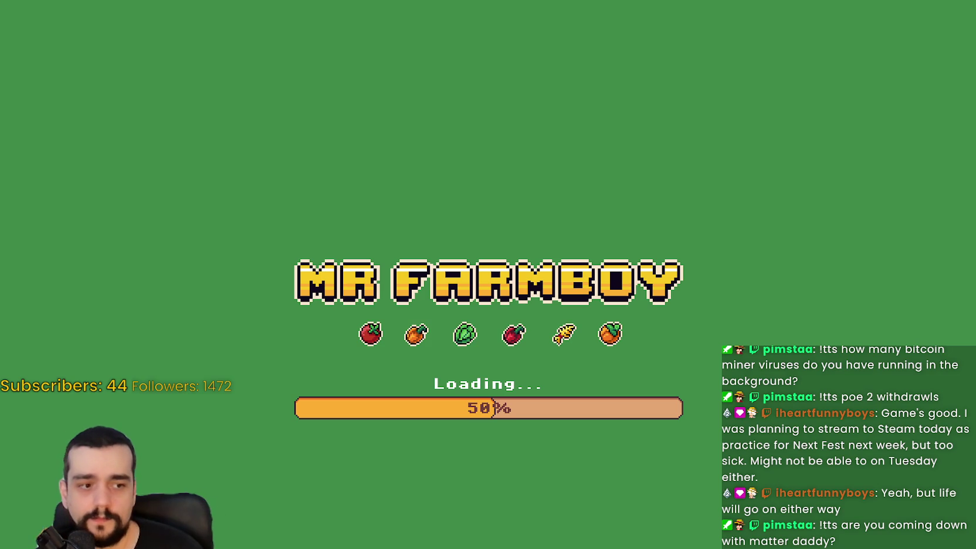
{"action": "key", "text": "alt+F4"}
Open Project Settings and move from the Input Map to the General settings
{"action": "left_click", "coordinate": [34, 22]}
{"action": "left_click", "coordinate": [56, 38]}
{"action": "scroll", "coordinate": [628, 177], "scroll_direction": "down", "scroll_amount": 5}
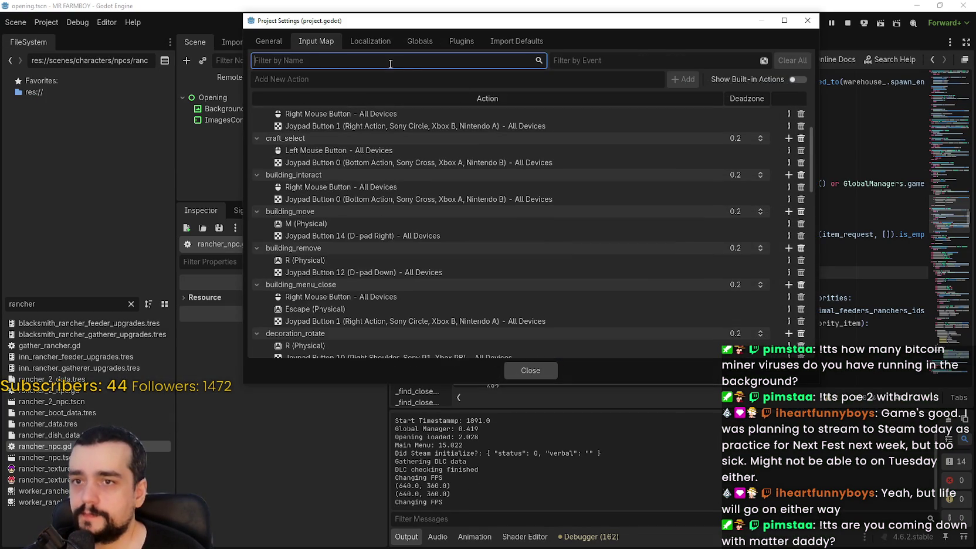
{"action": "left_click", "coordinate": [370, 41]}
{"action": "left_click", "coordinate": [268, 41]}
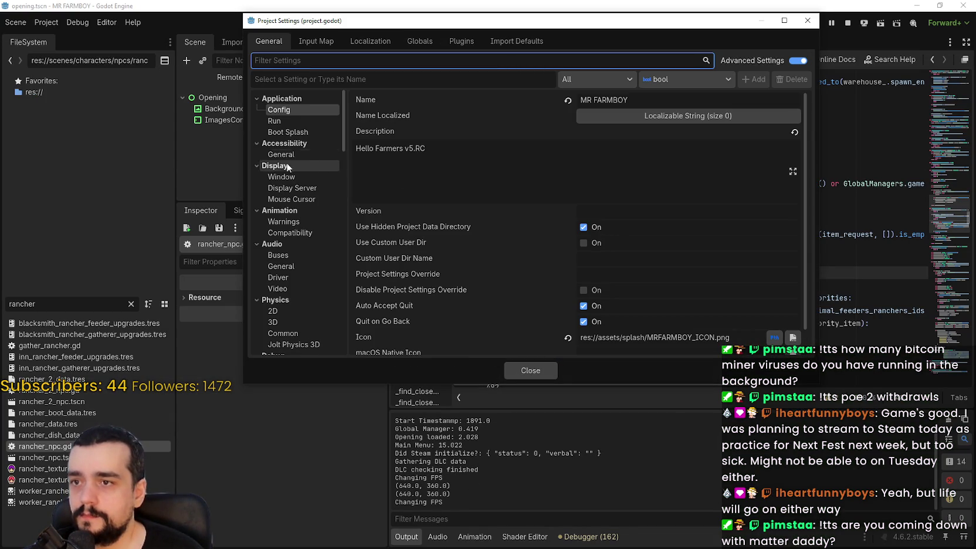
Browse Run, Window and Physics, then inspect the Rendering Driver Thread Model options, currently Safe
{"action": "left_click", "coordinate": [285, 124]}
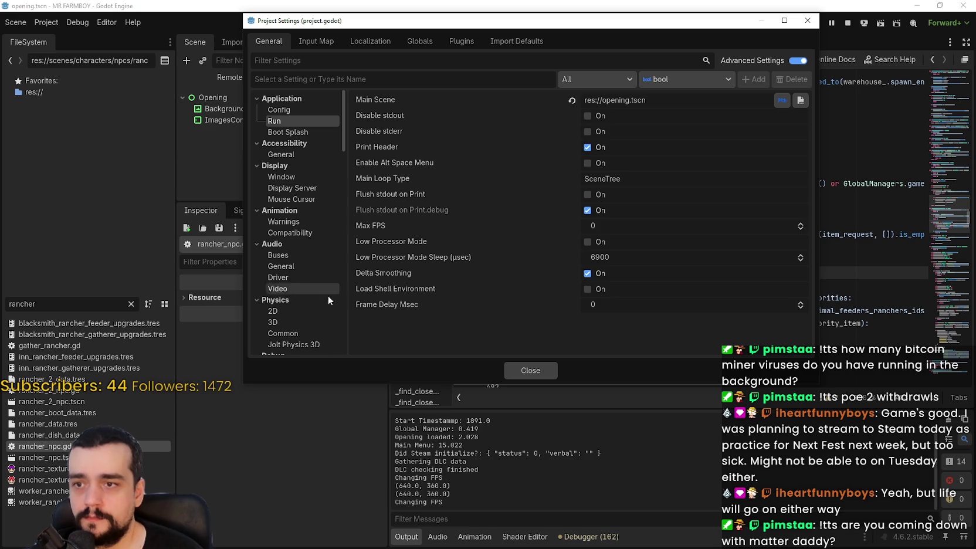
{"action": "left_click", "coordinate": [283, 177]}
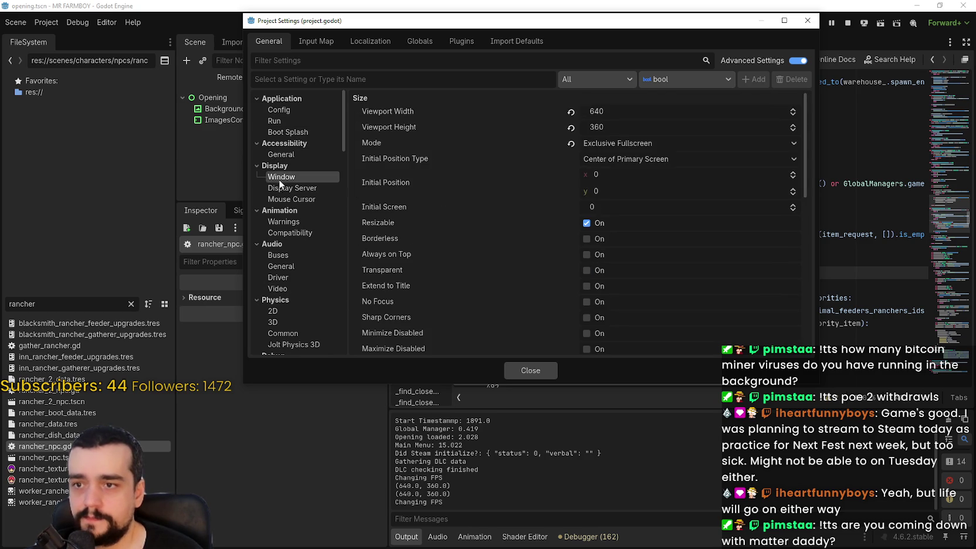
{"action": "scroll", "coordinate": [454, 271], "scroll_direction": "down", "scroll_amount": 10}
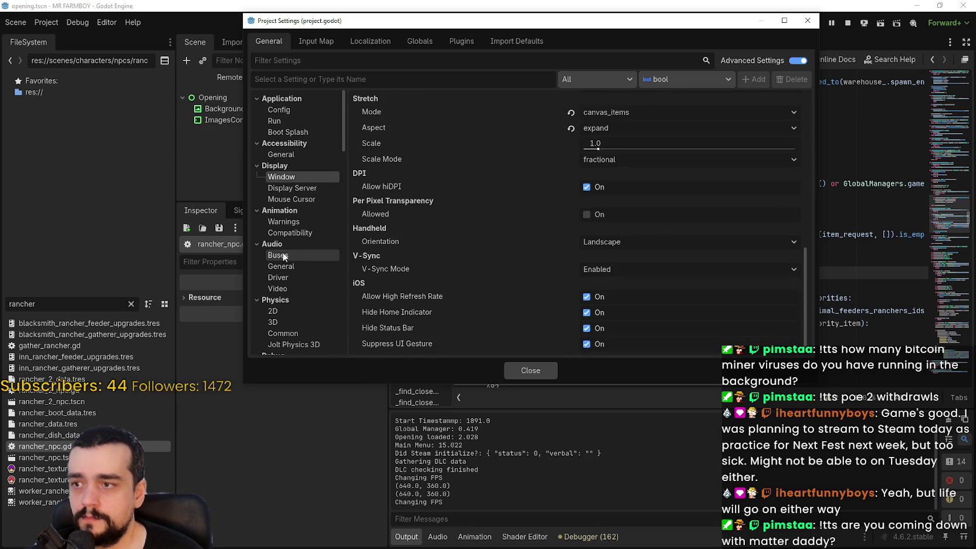
{"action": "scroll", "coordinate": [305, 244], "scroll_direction": "down", "scroll_amount": 3}
{"action": "left_click", "coordinate": [290, 202]}
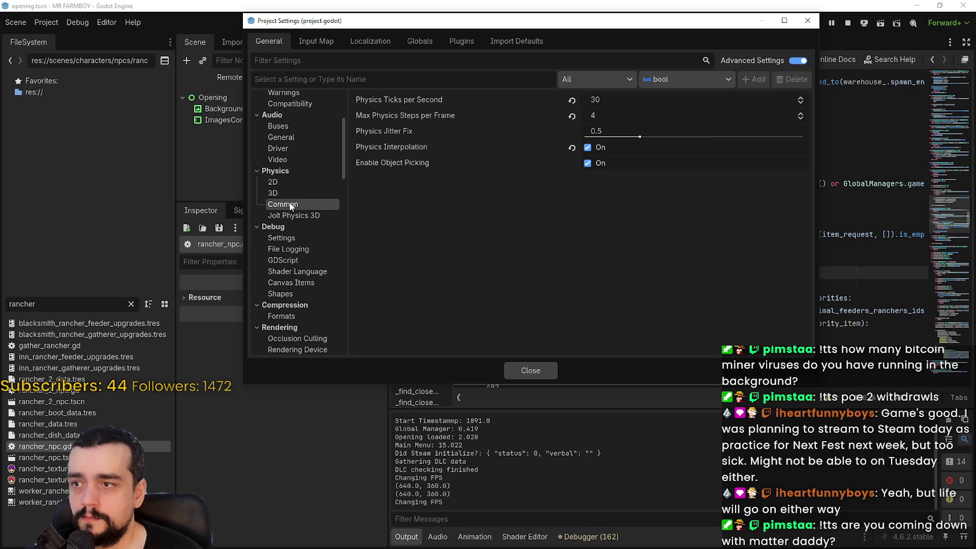
{"action": "left_click", "coordinate": [297, 181]}
{"action": "scroll", "coordinate": [301, 243], "scroll_direction": "down", "scroll_amount": 5}
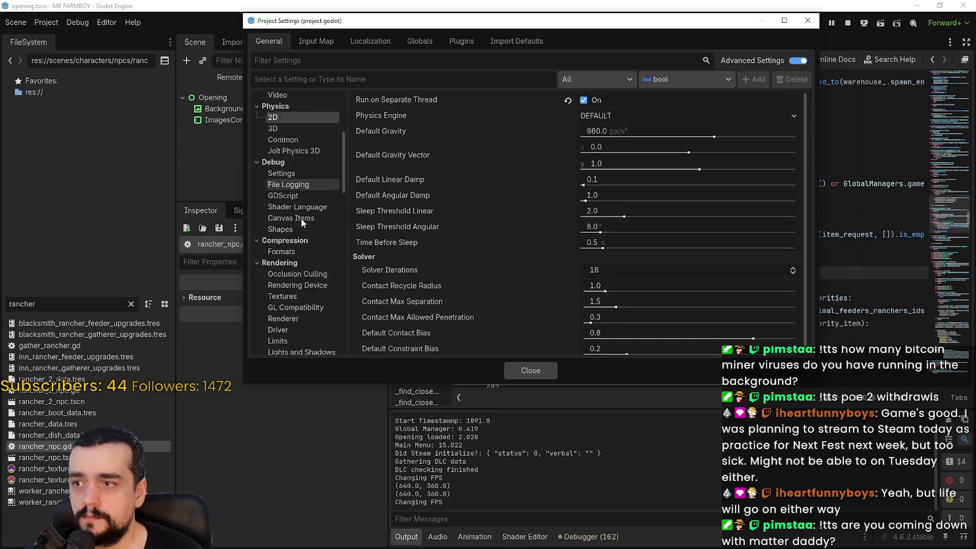
{"action": "left_click", "coordinate": [293, 170]}
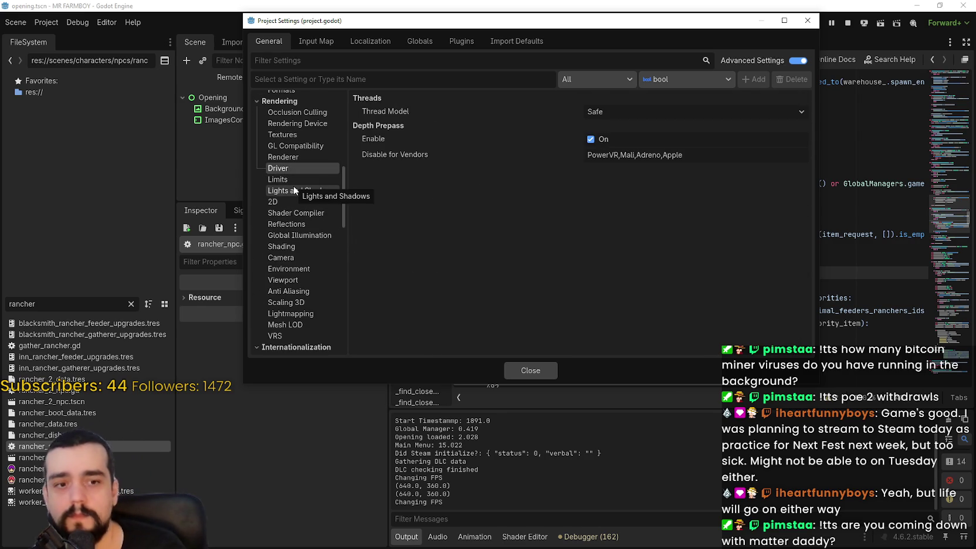
{"action": "left_click", "coordinate": [718, 112]}
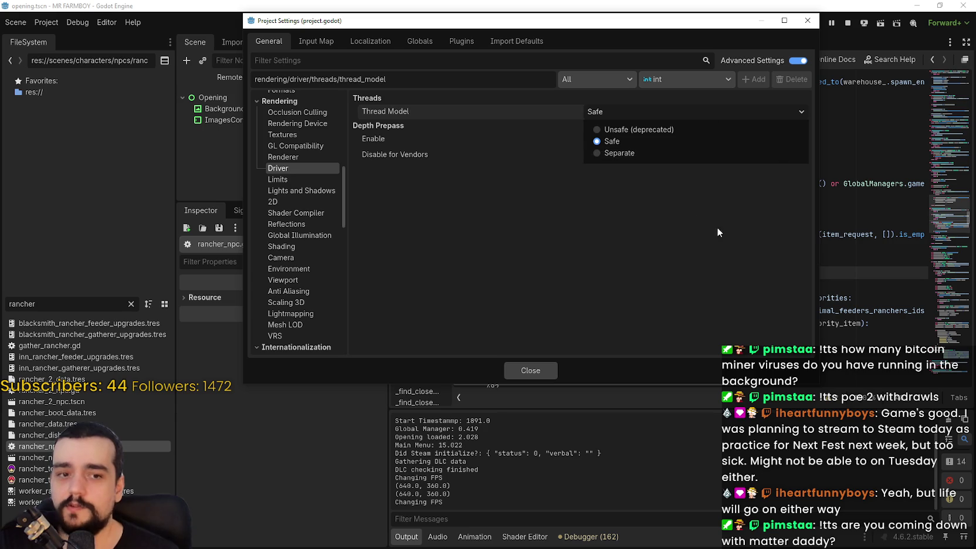
Leave Thread Model at Safe and review the Physics 2D and Animation Warnings settings
{"action": "left_click", "coordinate": [635, 271]}
{"action": "mouse_move", "coordinate": [403, 117]}
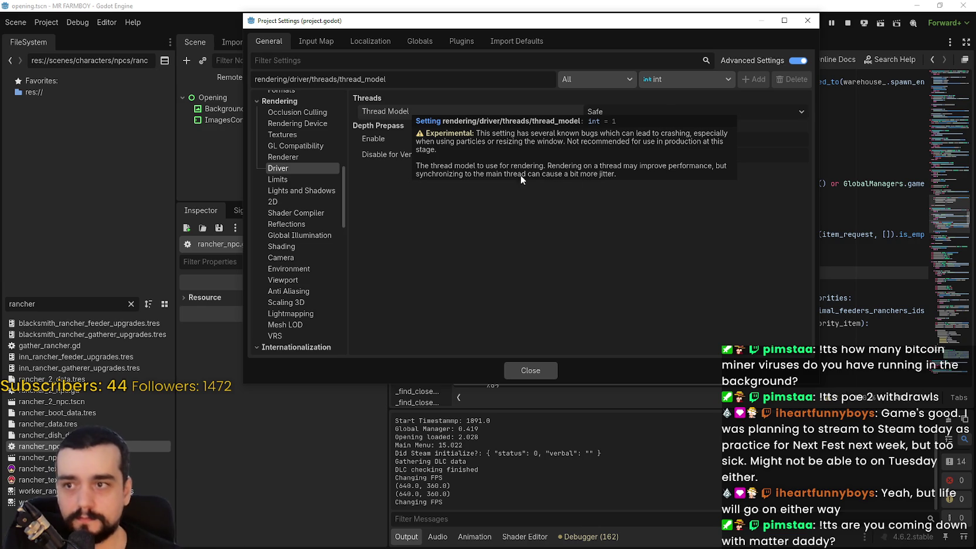
{"action": "scroll", "coordinate": [295, 202], "scroll_direction": "up", "scroll_amount": 3}
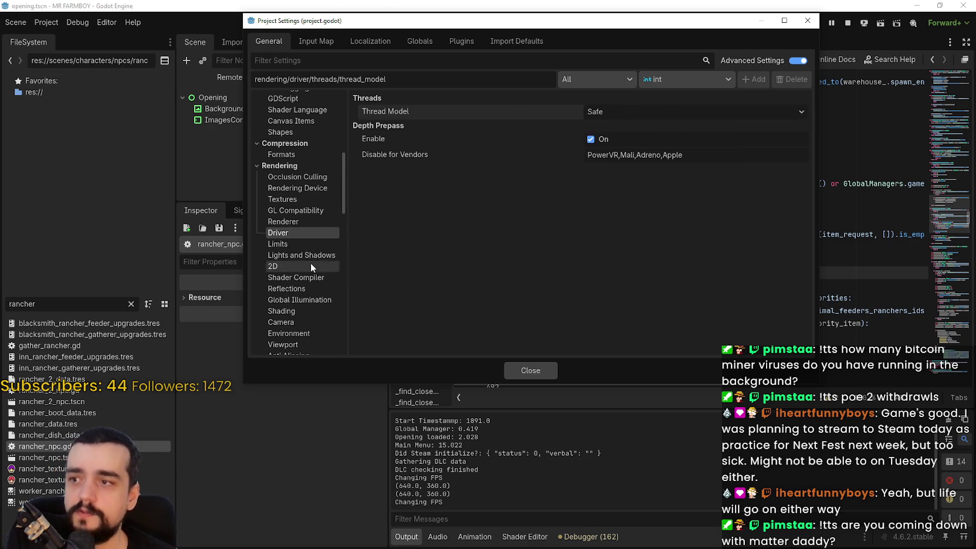
{"action": "scroll", "coordinate": [280, 269], "scroll_direction": "up", "scroll_amount": 6}
{"action": "left_click", "coordinate": [296, 152]}
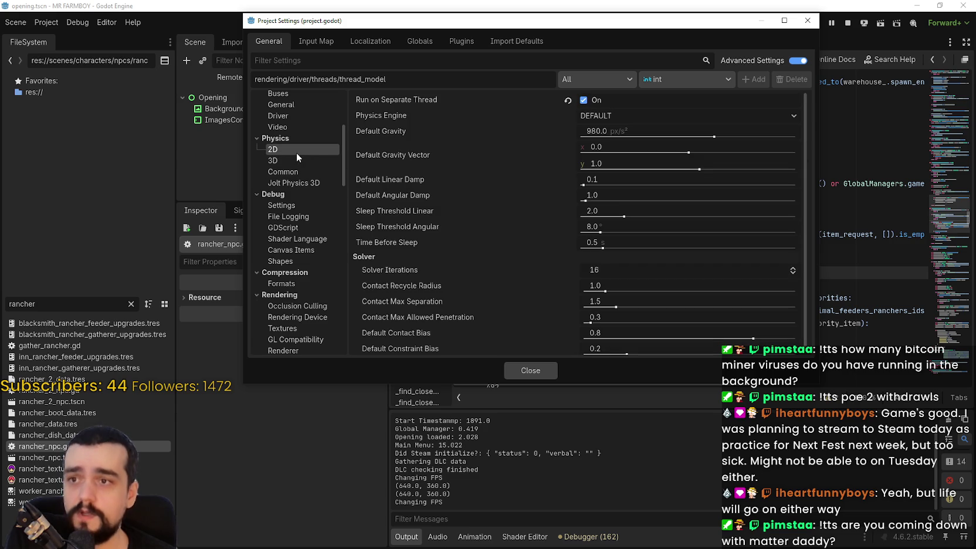
{"action": "scroll", "coordinate": [287, 227], "scroll_direction": "up", "scroll_amount": 7}
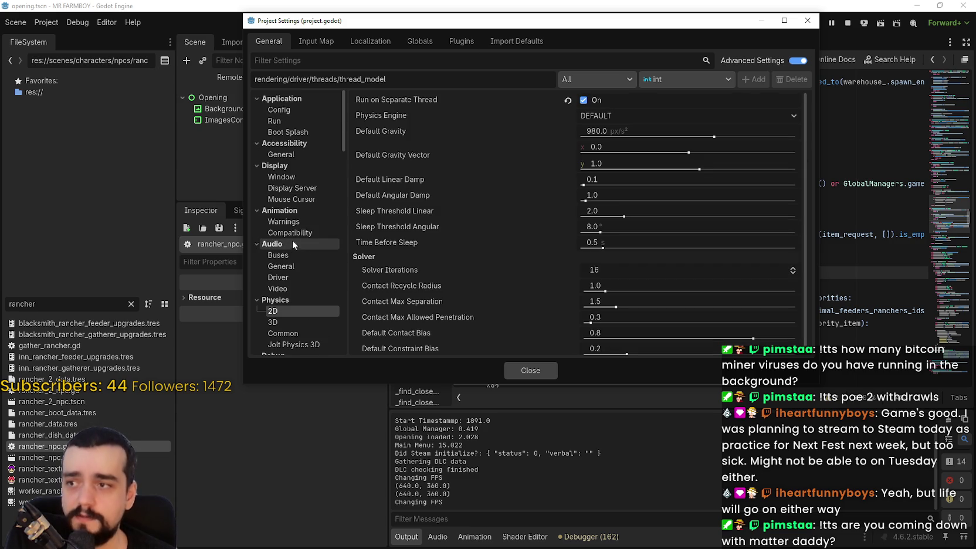
{"action": "left_click", "coordinate": [290, 222]}
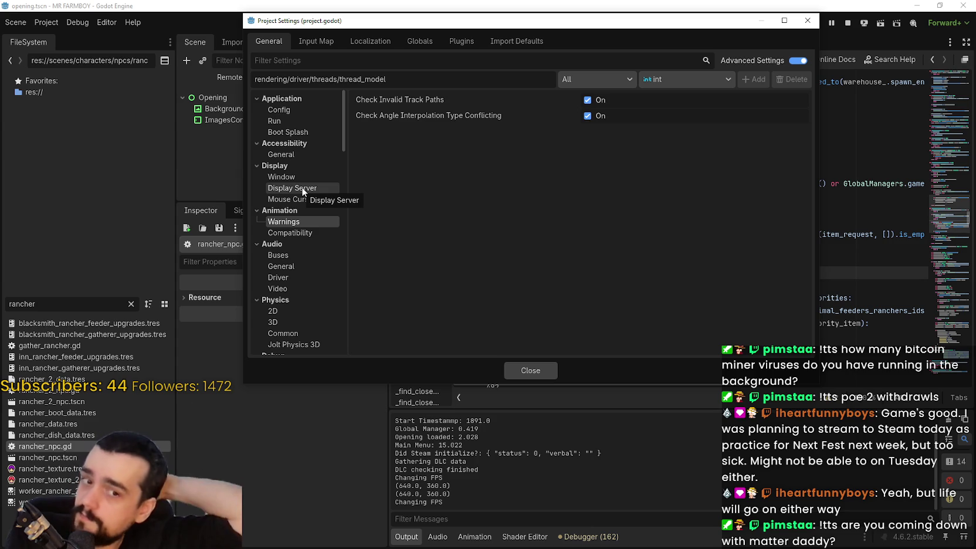
Review Audio Buses and Audio Driver: WASAPI, output latency 15, mix rate 44100 Hz
{"action": "scroll", "coordinate": [317, 226], "scroll_direction": "down", "scroll_amount": 1}
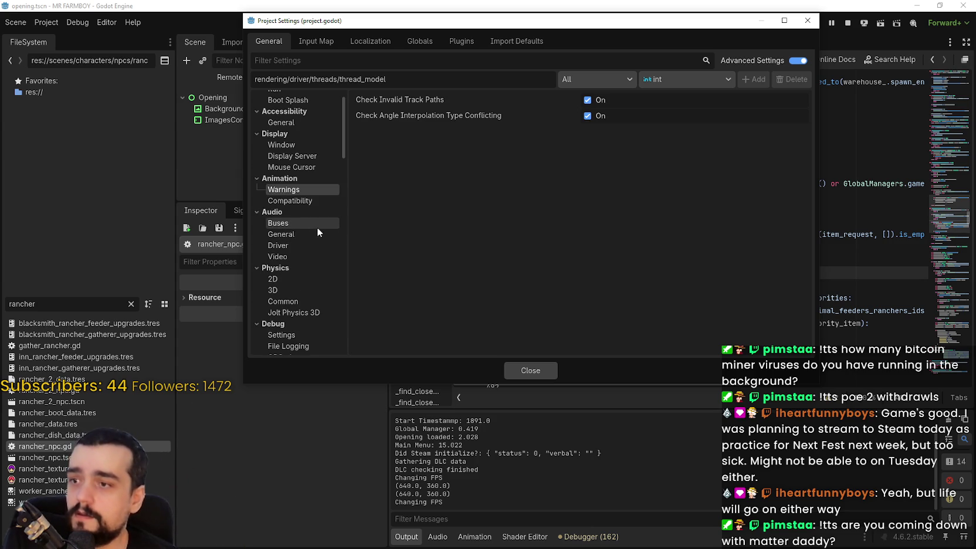
{"action": "left_click", "coordinate": [279, 222]}
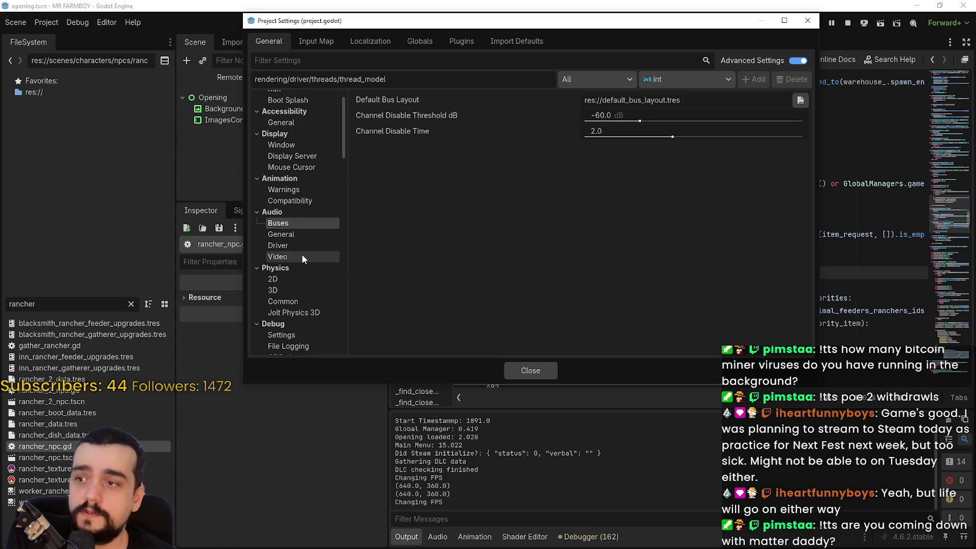
{"action": "scroll", "coordinate": [299, 247], "scroll_direction": "down", "scroll_amount": 2}
{"action": "left_click", "coordinate": [291, 181]}
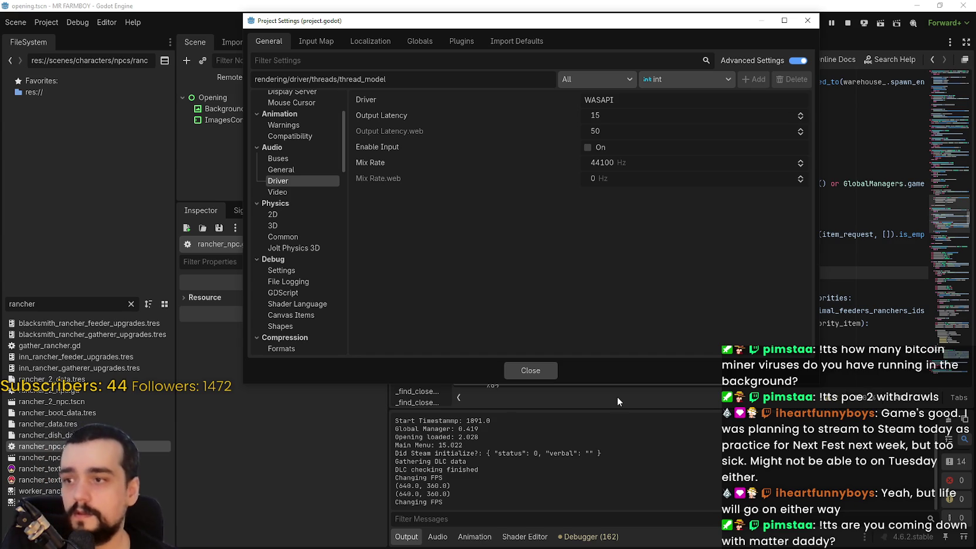
{"action": "scroll", "coordinate": [305, 283], "scroll_direction": "down", "scroll_amount": 6}
{"action": "scroll", "coordinate": [306, 282], "scroll_direction": "up", "scroll_amount": 3}
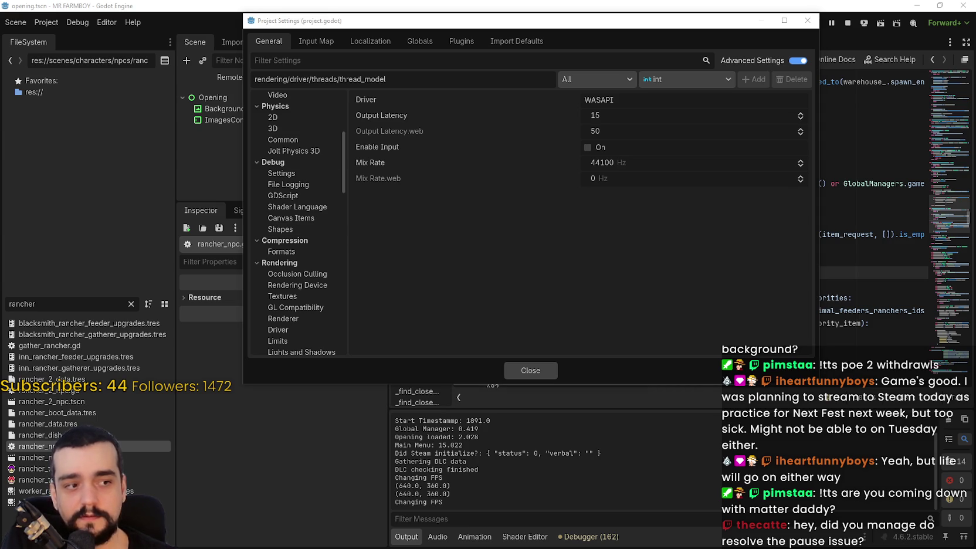
{"action": "key", "text": "alt+Tab"}
Copy the link to Godot issue #120246 and read through the report, comments and linked fix PR #120249
{"action": "left_click", "coordinate": [386, 93]}
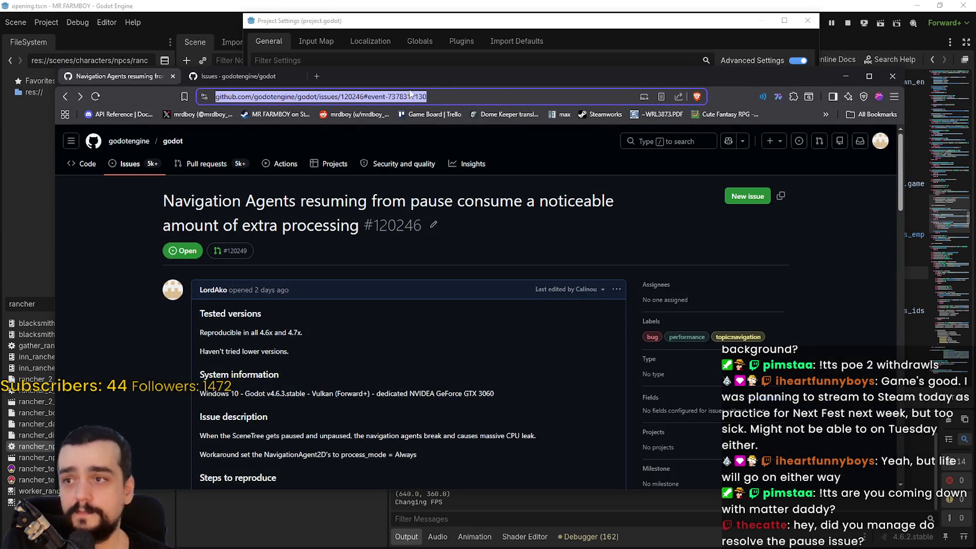
{"action": "key", "text": "alt+Tab"}
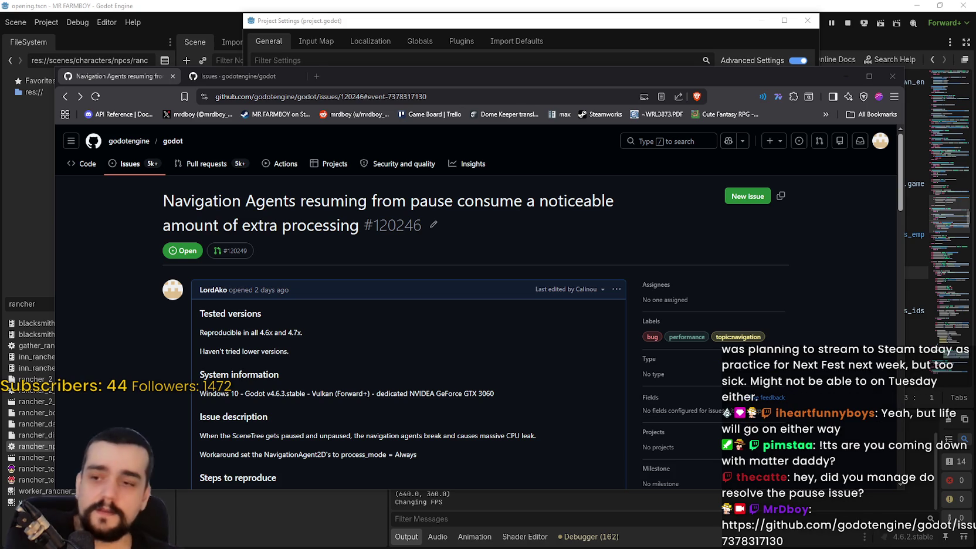
{"action": "scroll", "coordinate": [443, 323], "scroll_direction": "down", "scroll_amount": 3}
{"action": "scroll", "coordinate": [444, 319], "scroll_direction": "down", "scroll_amount": 4}
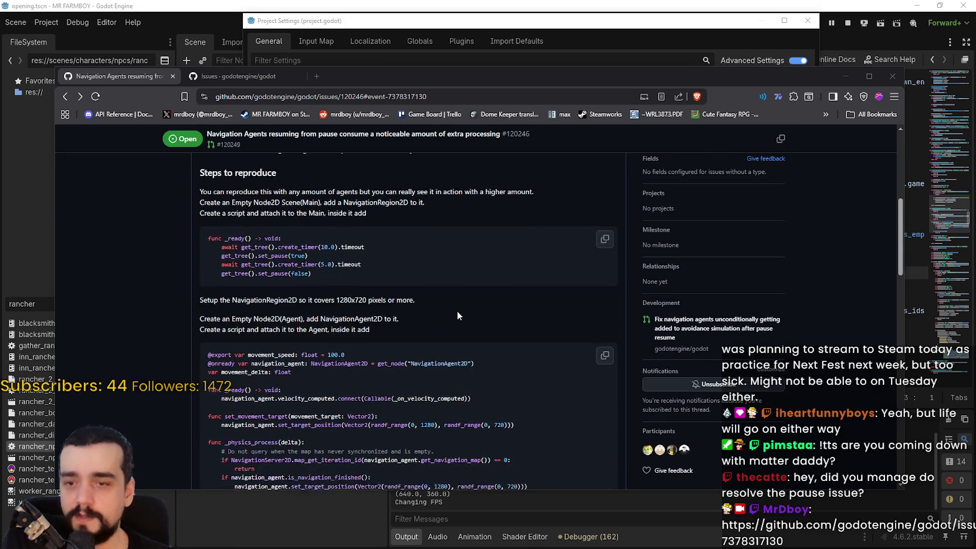
{"action": "scroll", "coordinate": [452, 321], "scroll_direction": "down", "scroll_amount": 10}
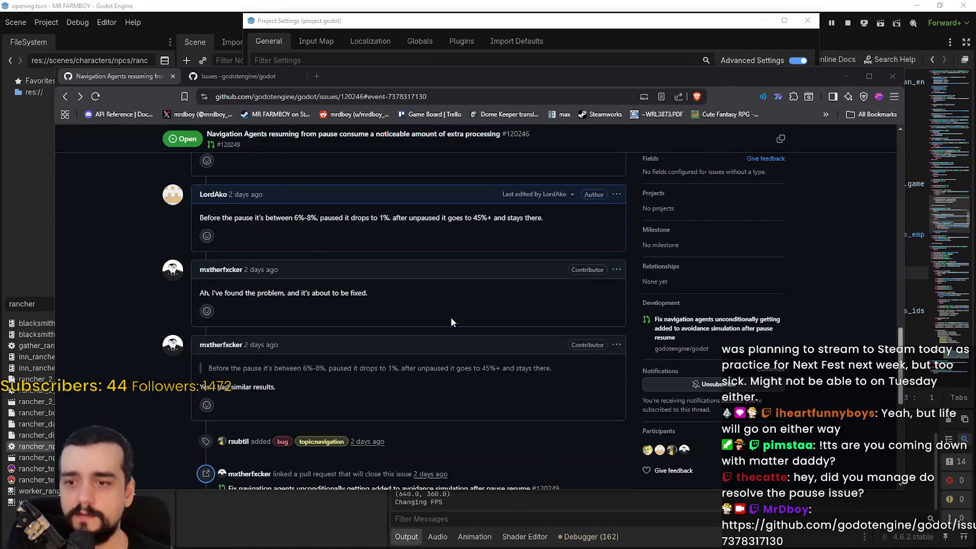
{"action": "scroll", "coordinate": [451, 317], "scroll_direction": "down", "scroll_amount": 3}
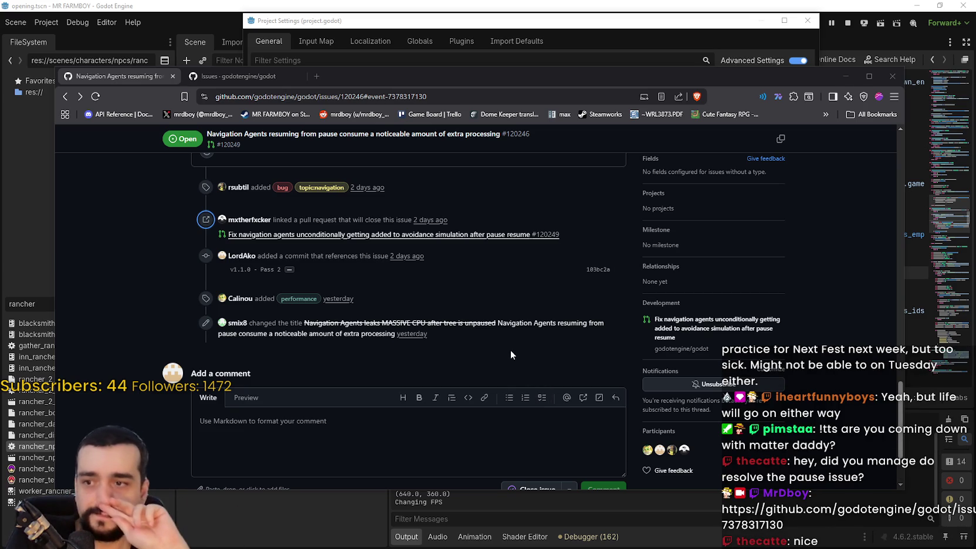
{"action": "scroll", "coordinate": [511, 349], "scroll_direction": "up", "scroll_amount": 8}
{"action": "scroll", "coordinate": [496, 365], "scroll_direction": "up", "scroll_amount": 10}
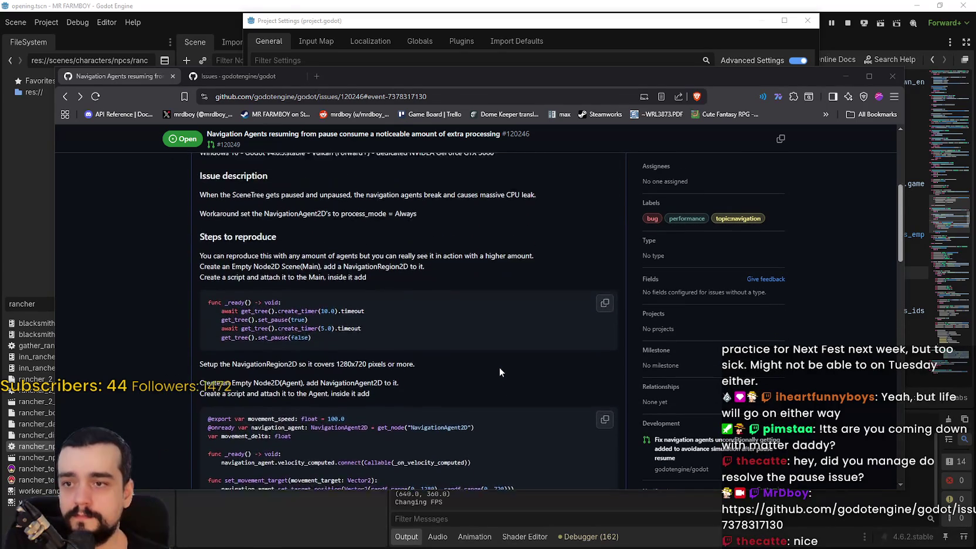
{"action": "scroll", "coordinate": [500, 368], "scroll_direction": "up", "scroll_amount": 4}
{"action": "scroll", "coordinate": [501, 366], "scroll_direction": "down", "scroll_amount": 3}
{"action": "scroll", "coordinate": [499, 367], "scroll_direction": "up", "scroll_amount": 2}
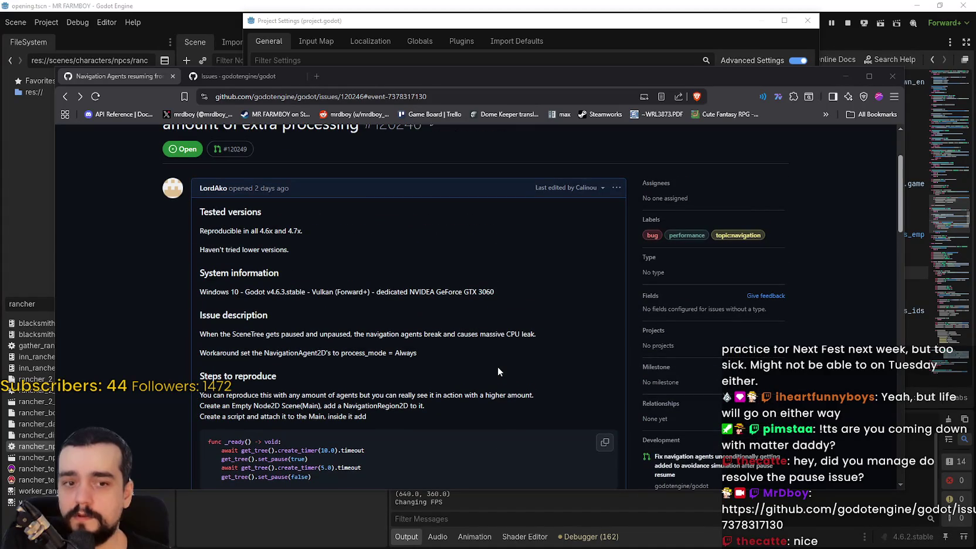
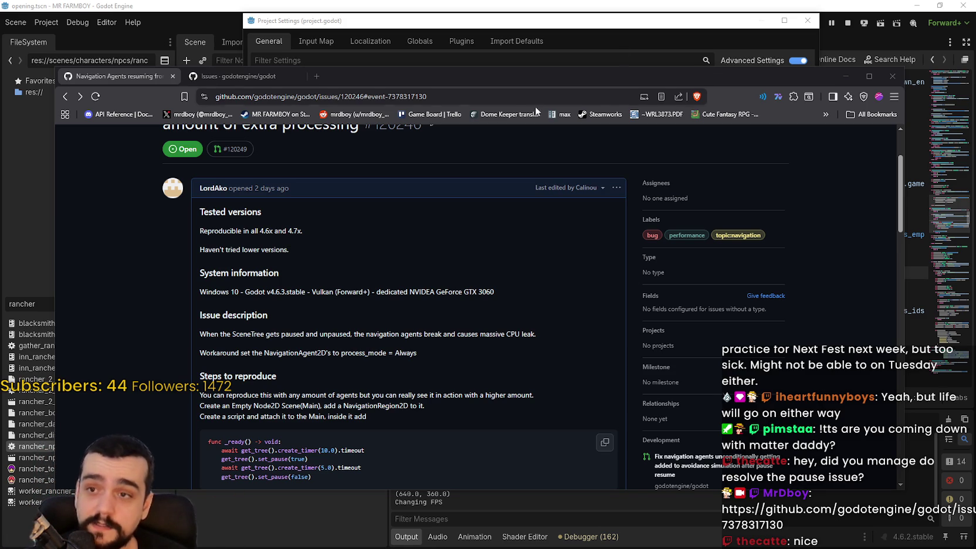
Check the Navigation > Avoidance thread settings in Project Settings, then close the dialog
{"action": "key", "text": "alt+Tab"}
{"action": "scroll", "coordinate": [292, 276], "scroll_direction": "down", "scroll_amount": 10}
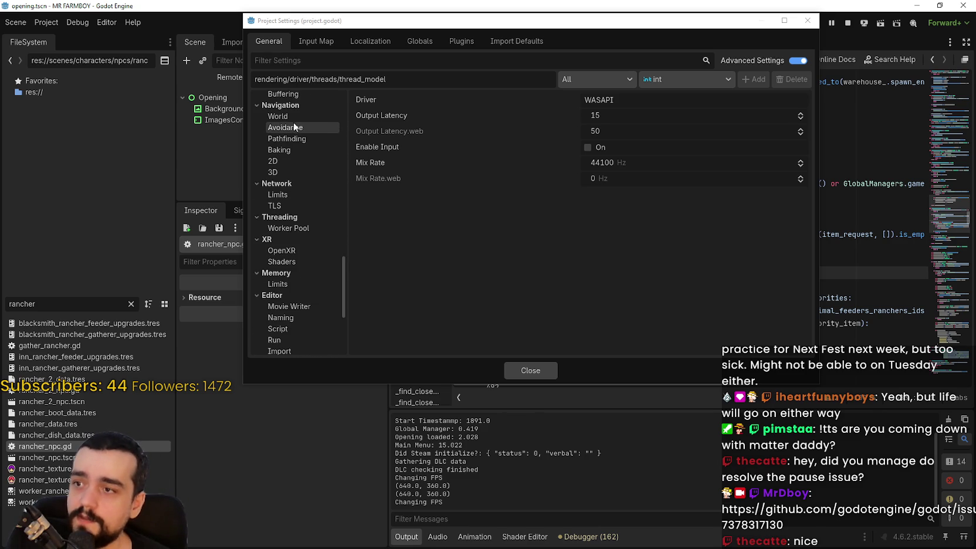
{"action": "left_click", "coordinate": [295, 126]}
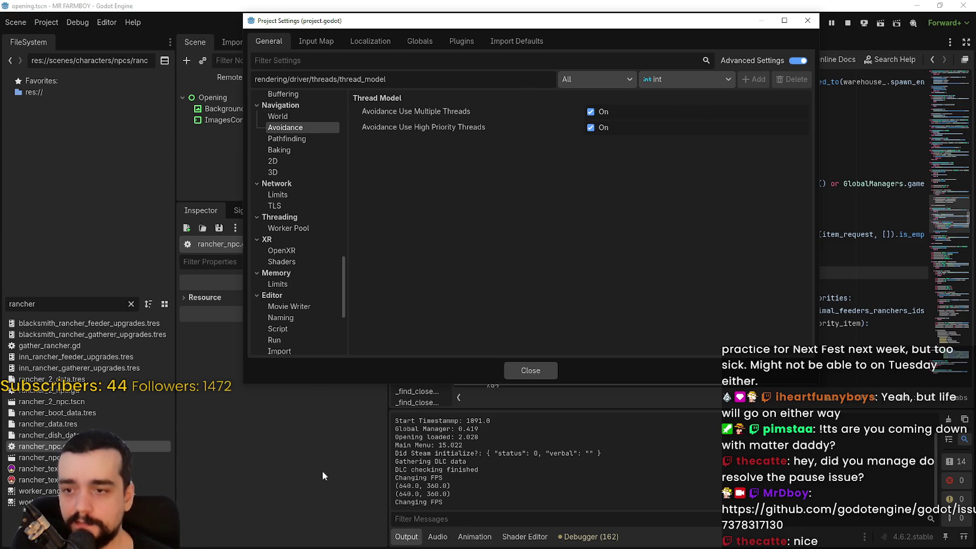
{"action": "left_click", "coordinate": [530, 370]}
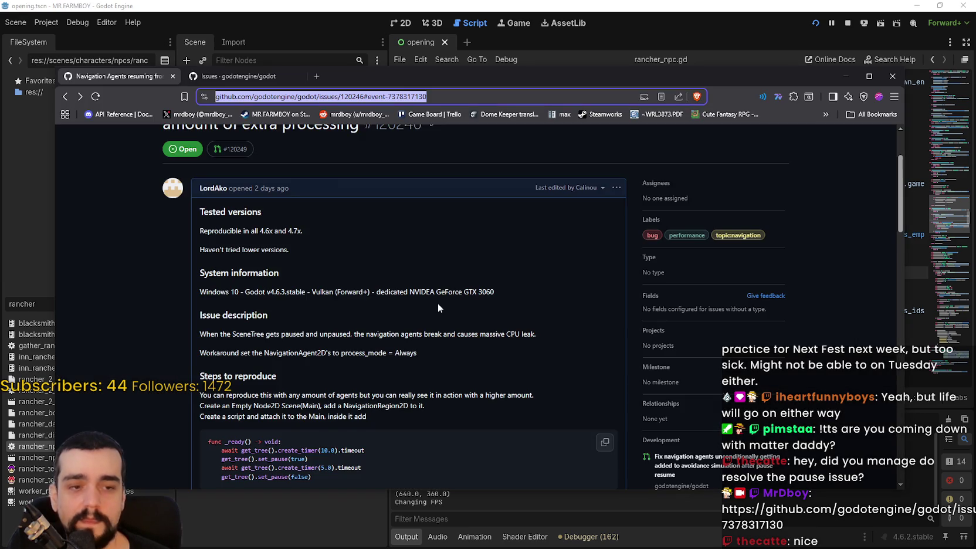
Read through issue #120246's description and reproduction steps on navigation agents after pausing
{"action": "scroll", "coordinate": [438, 302], "scroll_direction": "down", "scroll_amount": 3}
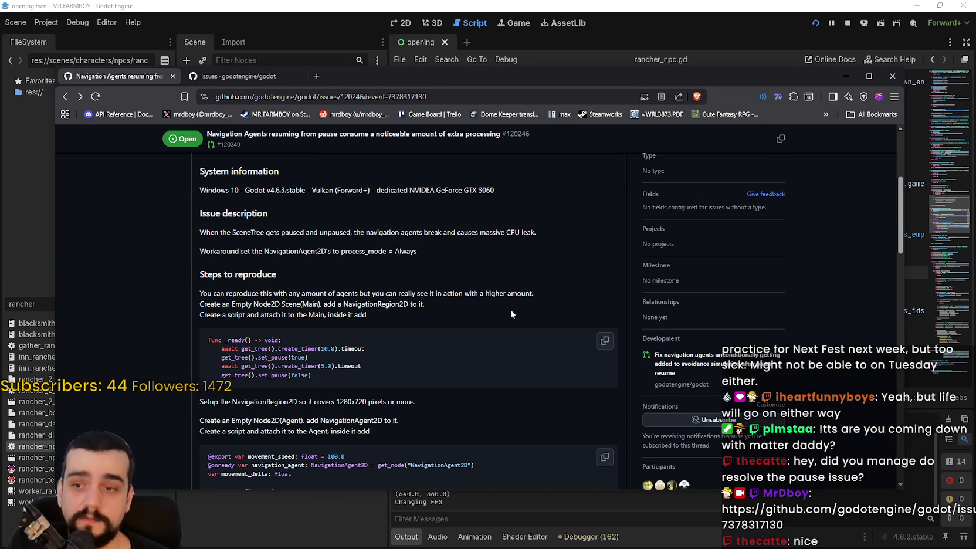
{"action": "scroll", "coordinate": [511, 311], "scroll_direction": "down", "scroll_amount": 2}
{"action": "scroll", "coordinate": [513, 348], "scroll_direction": "up", "scroll_amount": 4}
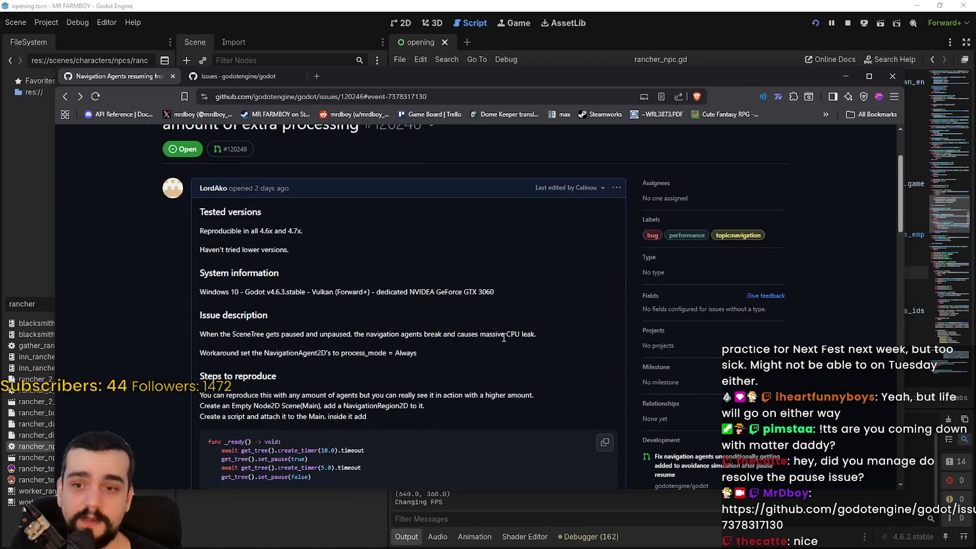
{"action": "scroll", "coordinate": [425, 281], "scroll_direction": "up", "scroll_amount": 2}
{"action": "scroll", "coordinate": [423, 279], "scroll_direction": "down", "scroll_amount": 3}
{"action": "scroll", "coordinate": [454, 322], "scroll_direction": "up", "scroll_amount": 2}
{"action": "scroll", "coordinate": [481, 370], "scroll_direction": "up", "scroll_amount": 2}
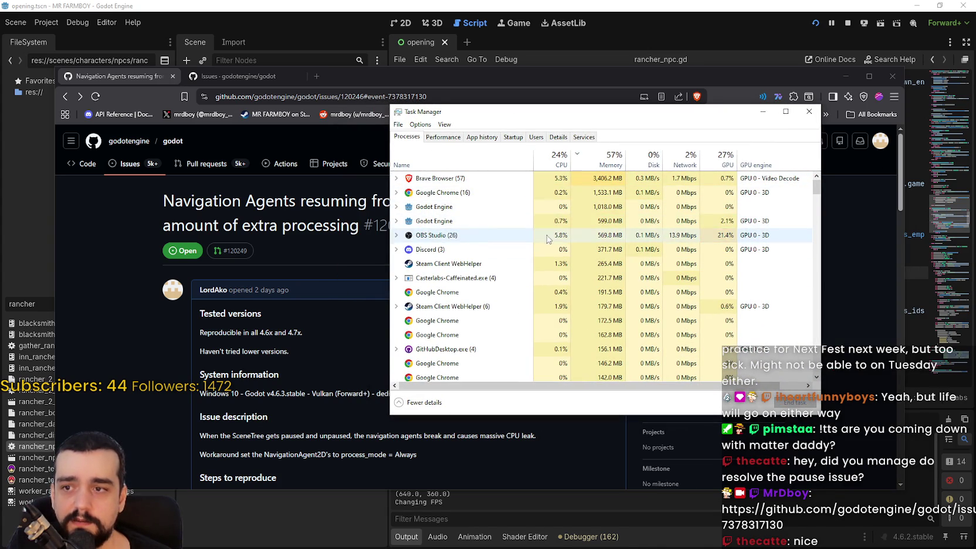
Check the processes' CPU and GPU usage in Task Manager, then close it
{"action": "left_click", "coordinate": [762, 112]}
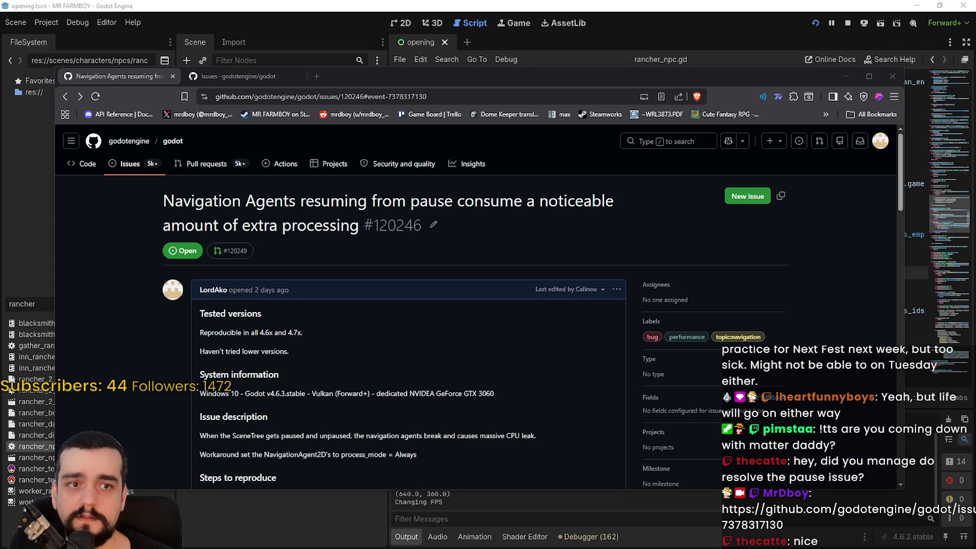
{"action": "key", "text": "ctrl+shift+Escape"}
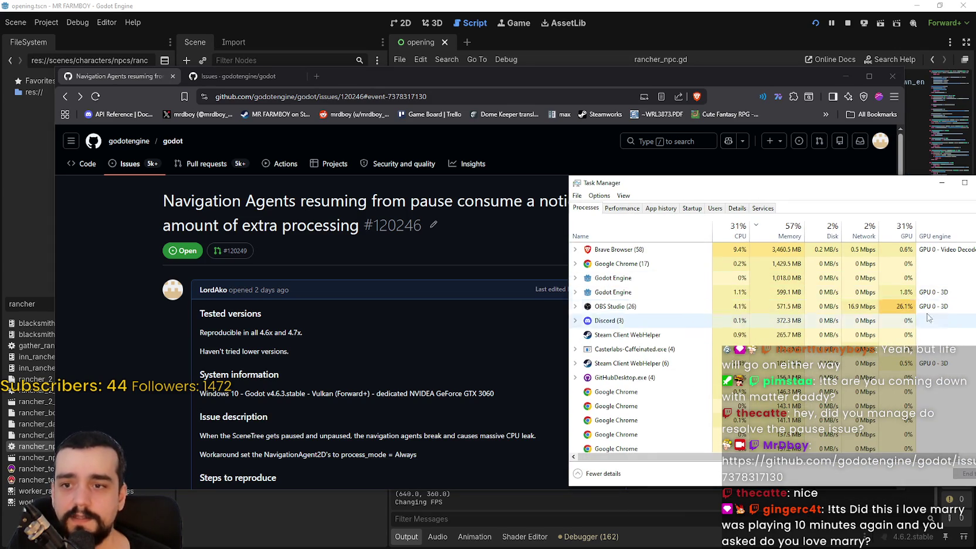
{"action": "key", "text": "super+shift+Left"}
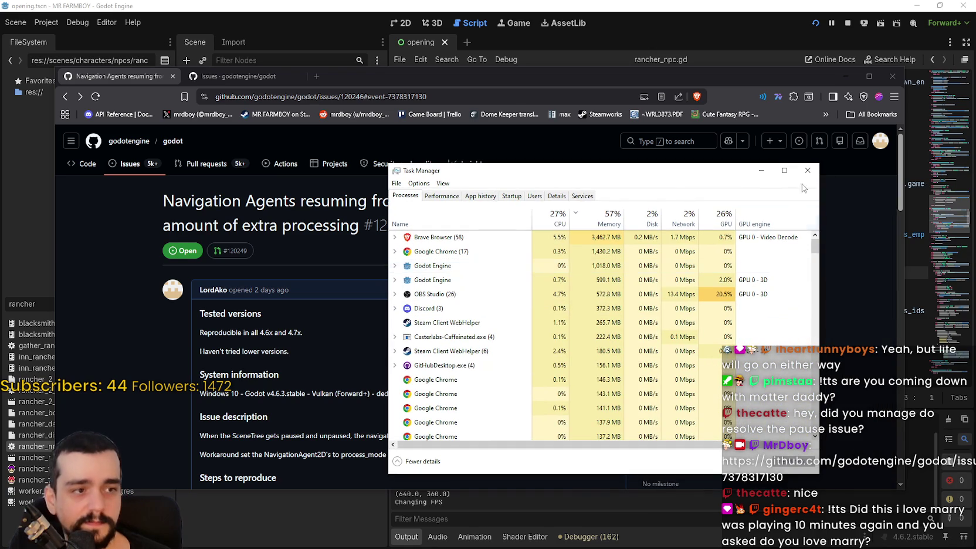
{"action": "left_click", "coordinate": [808, 170]}
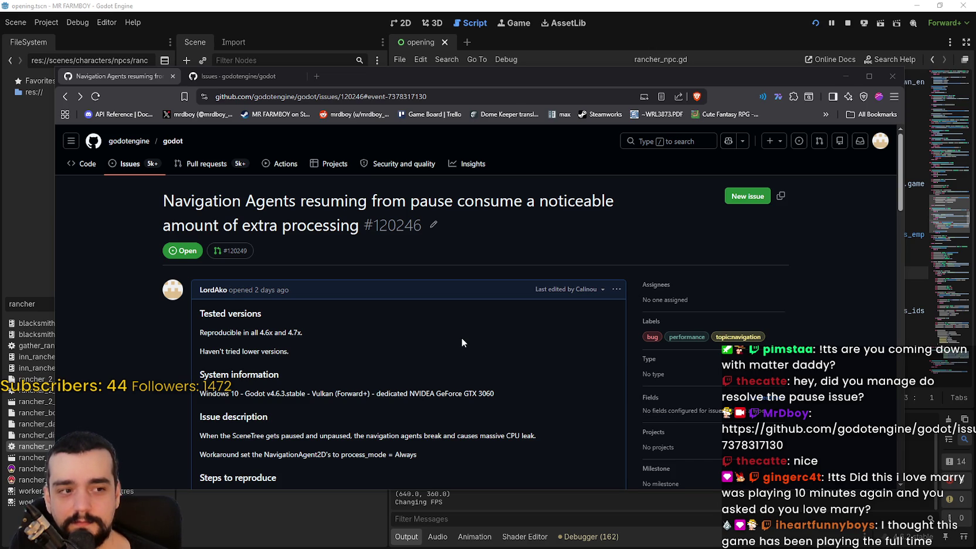
Read the rest of issue #120246, then minimize Brave to reveal the Godot editor
{"action": "scroll", "coordinate": [462, 343], "scroll_direction": "down", "scroll_amount": 1}
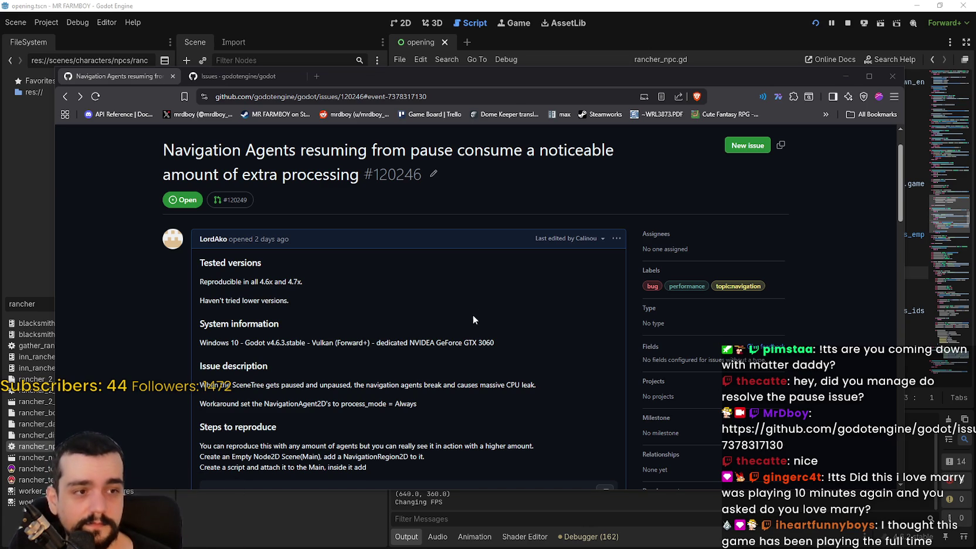
{"action": "scroll", "coordinate": [466, 324], "scroll_direction": "down", "scroll_amount": 3}
{"action": "left_click", "coordinate": [845, 76]}
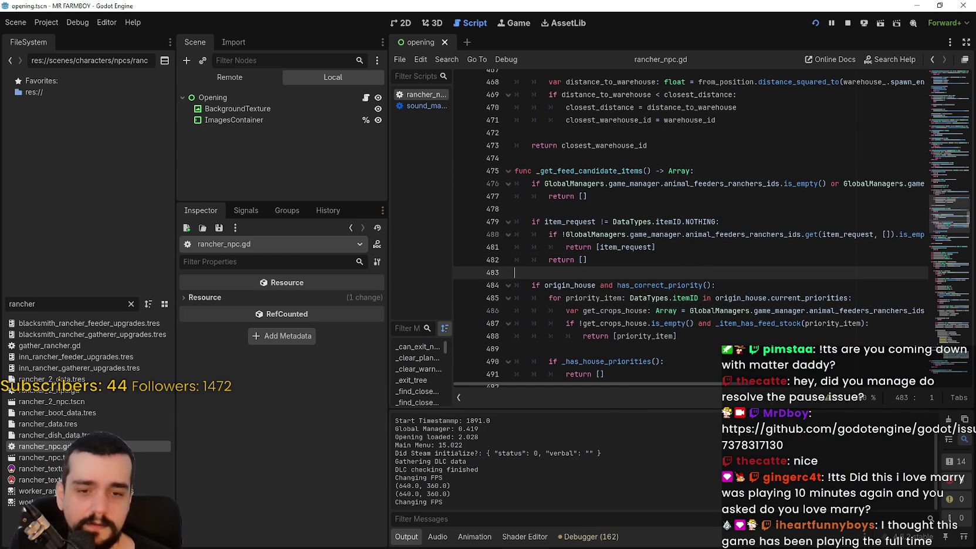
Review the 162 script warnings in the Debugger's Errors list, then run the game
{"action": "left_click", "coordinate": [588, 536]}
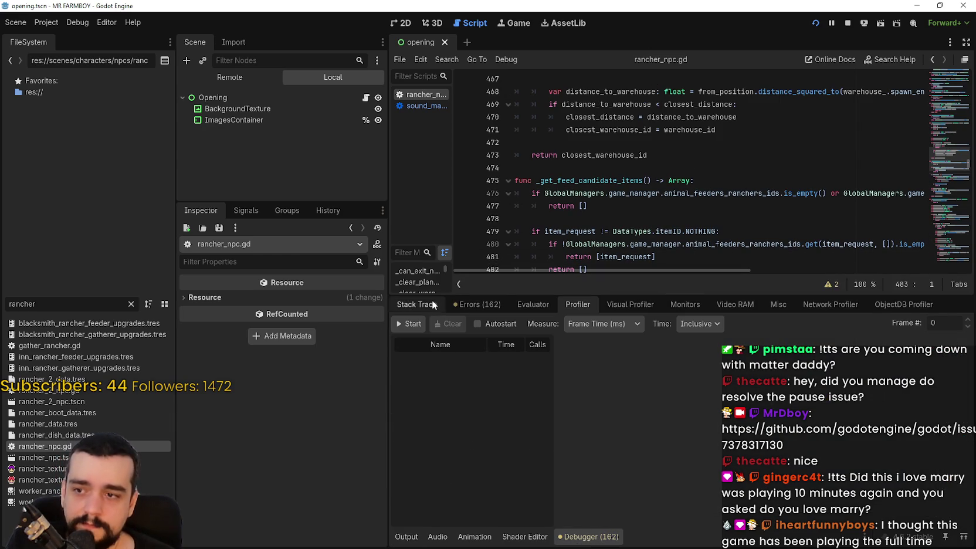
{"action": "left_click", "coordinate": [473, 303]}
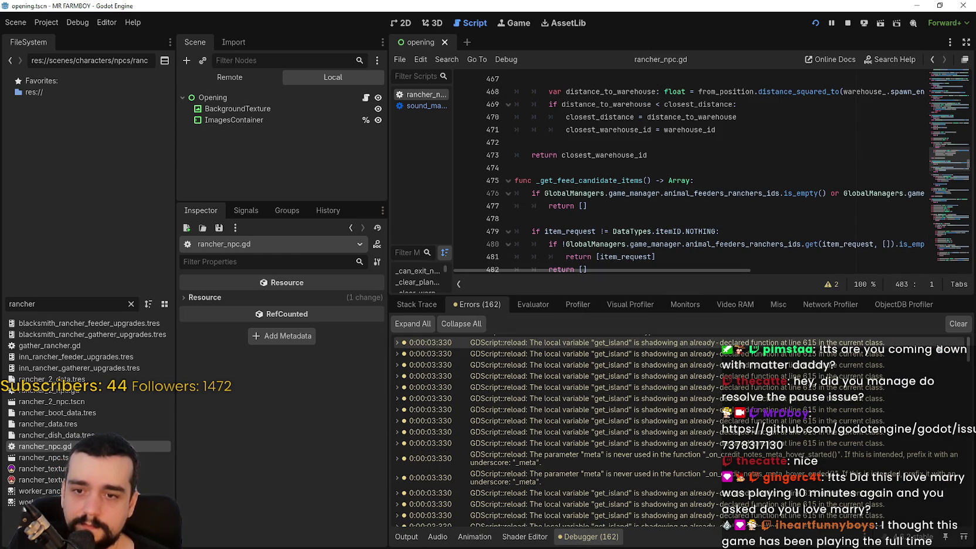
{"action": "scroll", "coordinate": [971, 353], "scroll_direction": "down", "scroll_amount": 15}
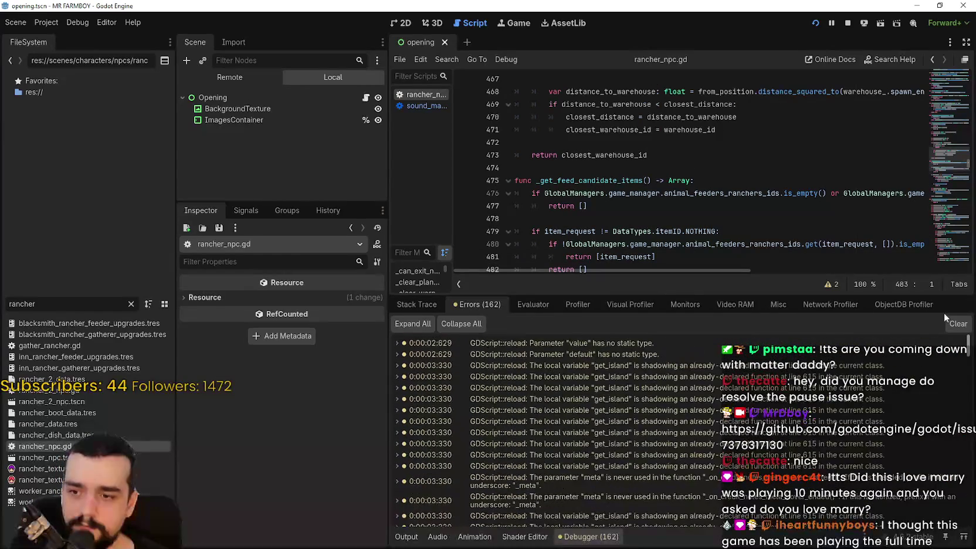
{"action": "left_click", "coordinate": [406, 537]}
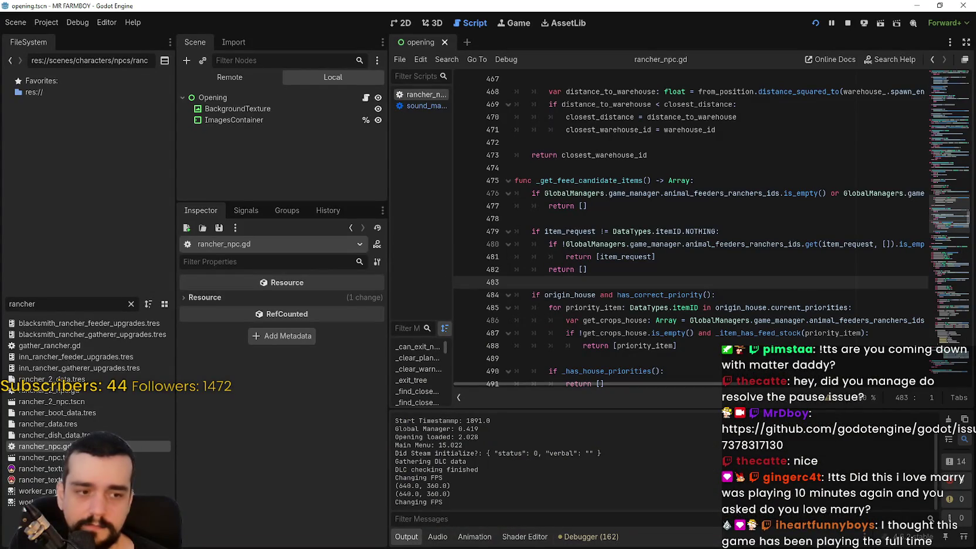
{"action": "key", "text": "alt+Tab"}
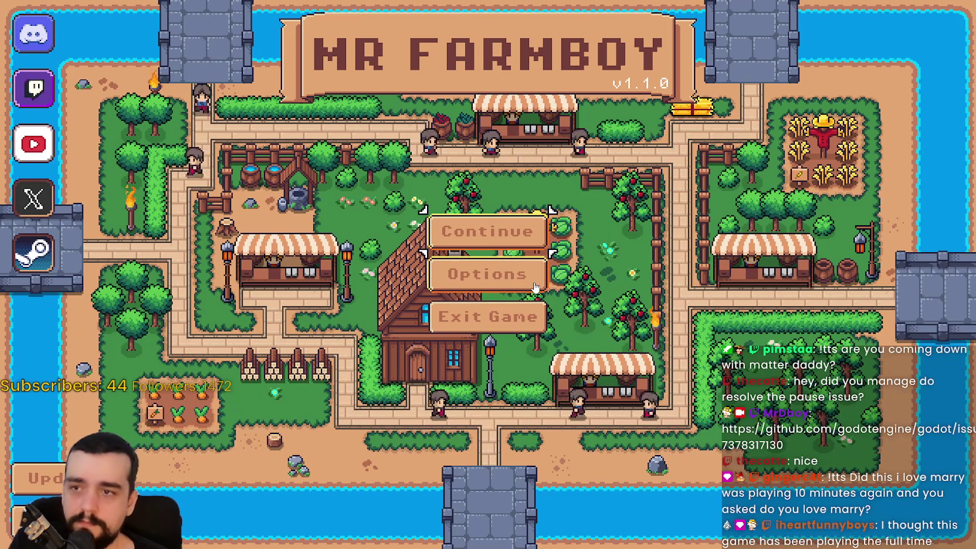
Enable Camera Smoothing in the game's Accessibility options and apply it
{"action": "left_click", "coordinate": [535, 286]}
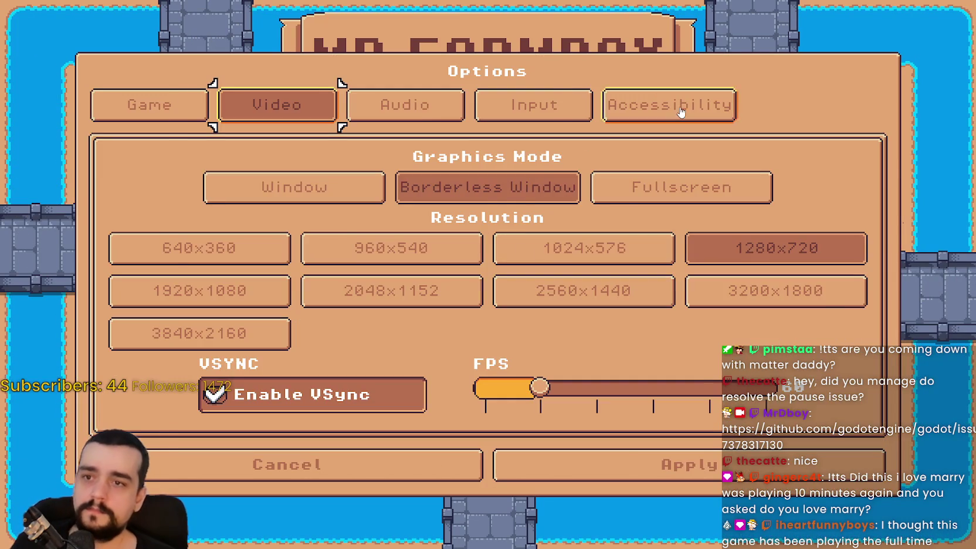
{"action": "left_click", "coordinate": [680, 112]}
{"action": "left_click", "coordinate": [356, 210]}
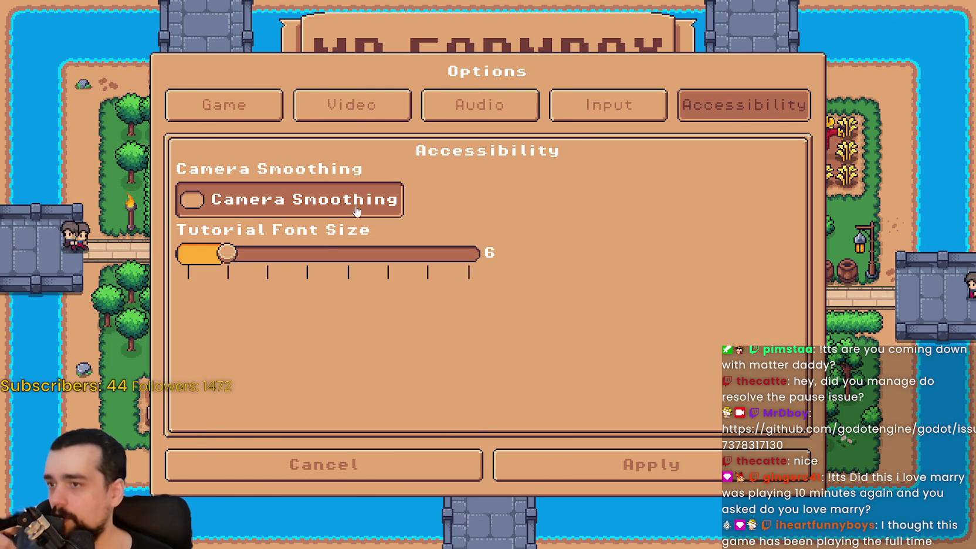
{"action": "left_click", "coordinate": [577, 454]}
Load Save 1 (Normal), play on the farm, then pause and quit the game
{"action": "left_click", "coordinate": [499, 242]}
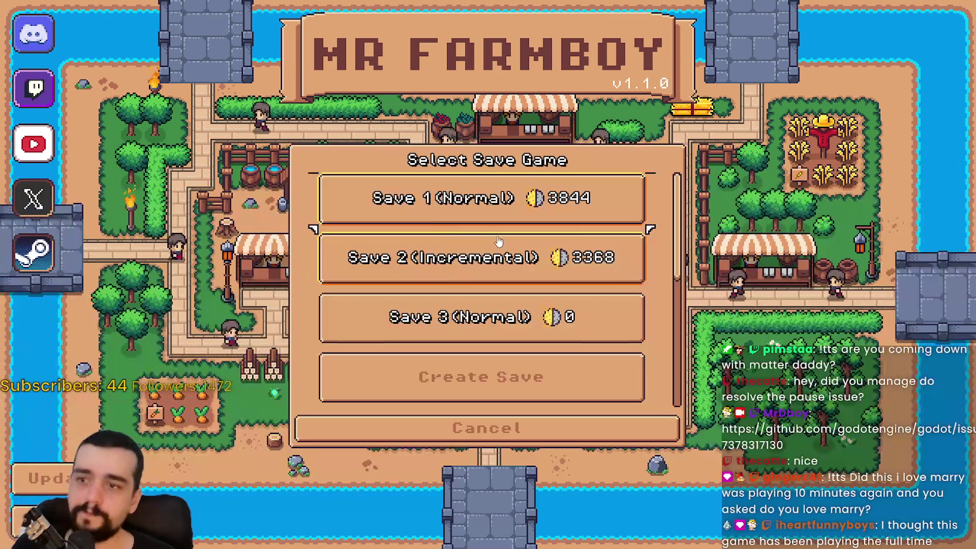
{"action": "left_click", "coordinate": [437, 215]}
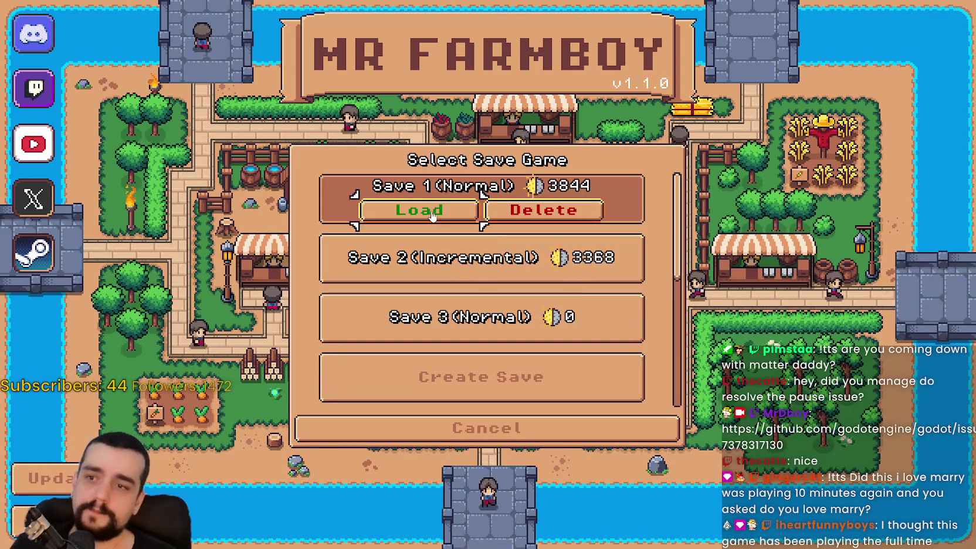
{"action": "left_click", "coordinate": [437, 215]}
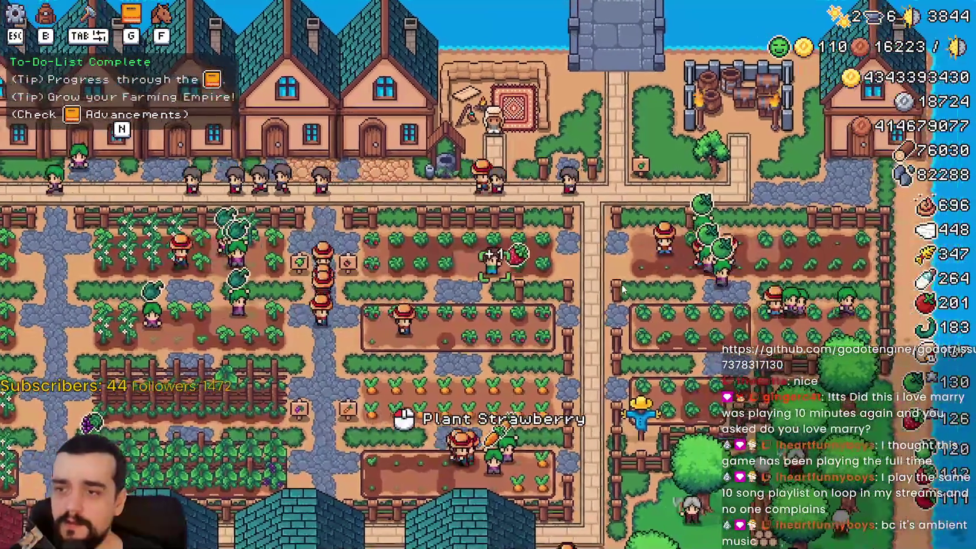
{"action": "scroll", "coordinate": [622, 288], "scroll_direction": "up", "scroll_amount": 2}
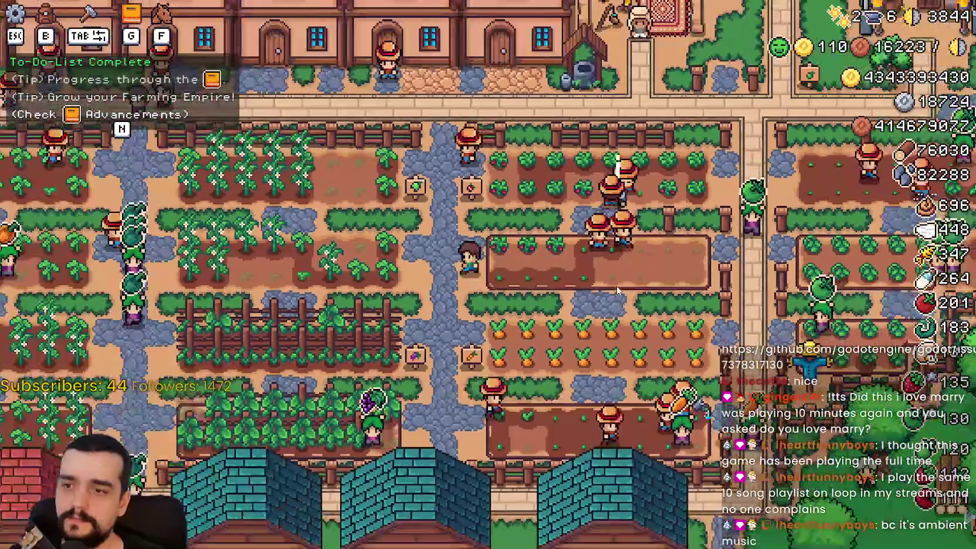
{"action": "scroll", "coordinate": [617, 290], "scroll_direction": "down", "scroll_amount": 2}
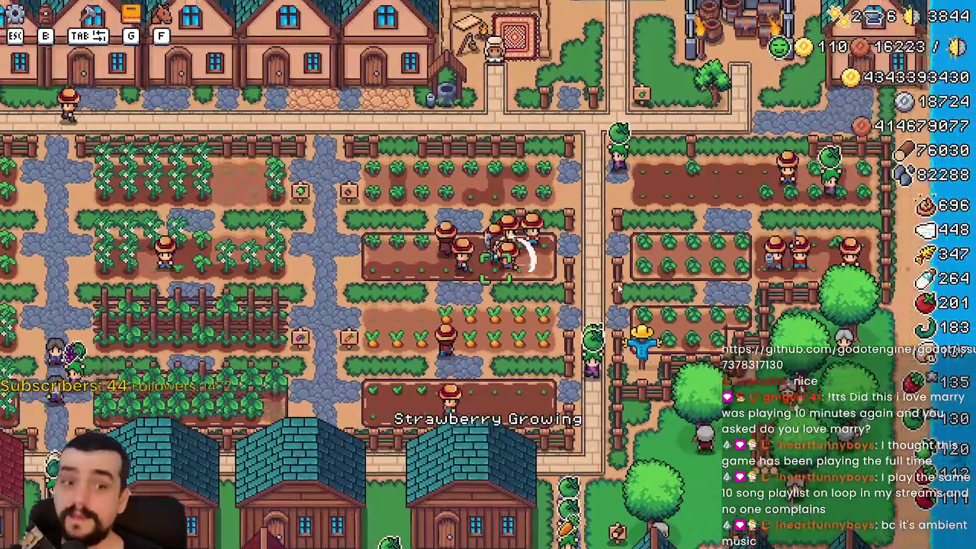
{"action": "key", "text": "Escape"}
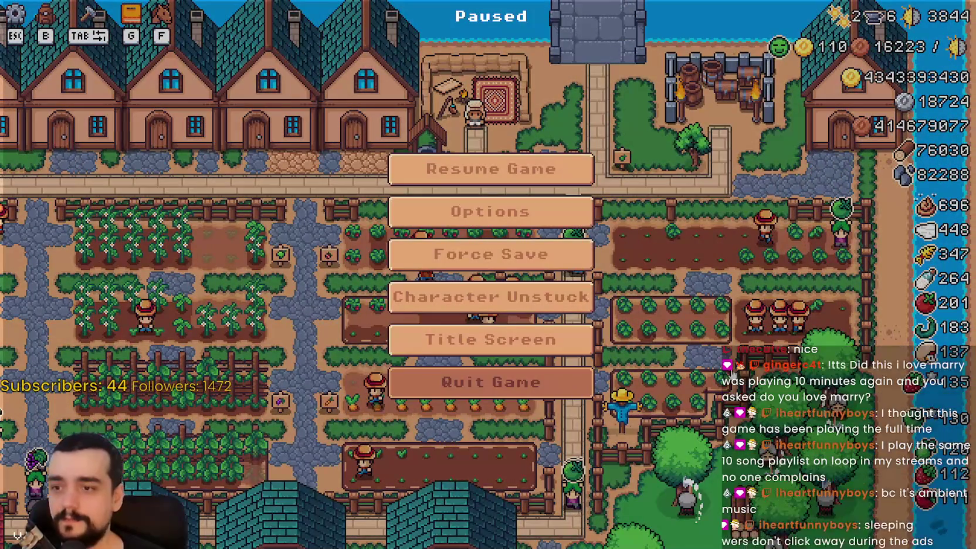
{"action": "key", "text": "Escape"}
{"action": "key", "text": "alt+F4"}
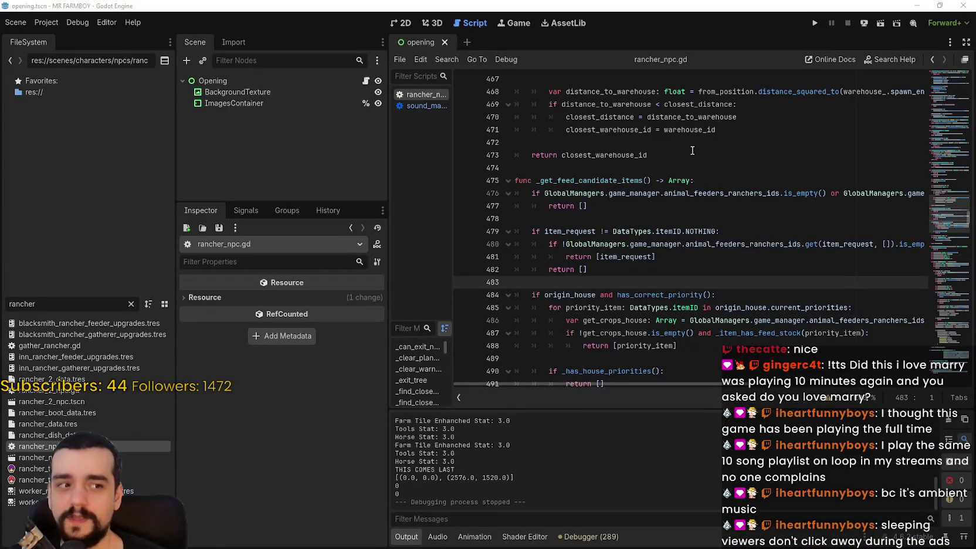
Inspect lines 471–478 of rancher_npc.gd, moving the caret between them
{"action": "left_click", "coordinate": [691, 163]}
{"action": "left_click", "coordinate": [698, 159]}
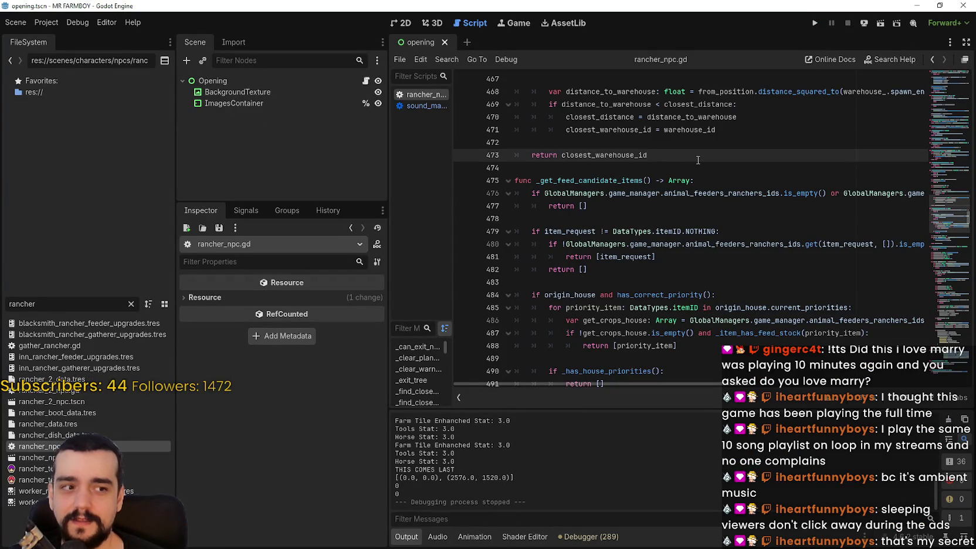
{"action": "left_click", "coordinate": [674, 206]}
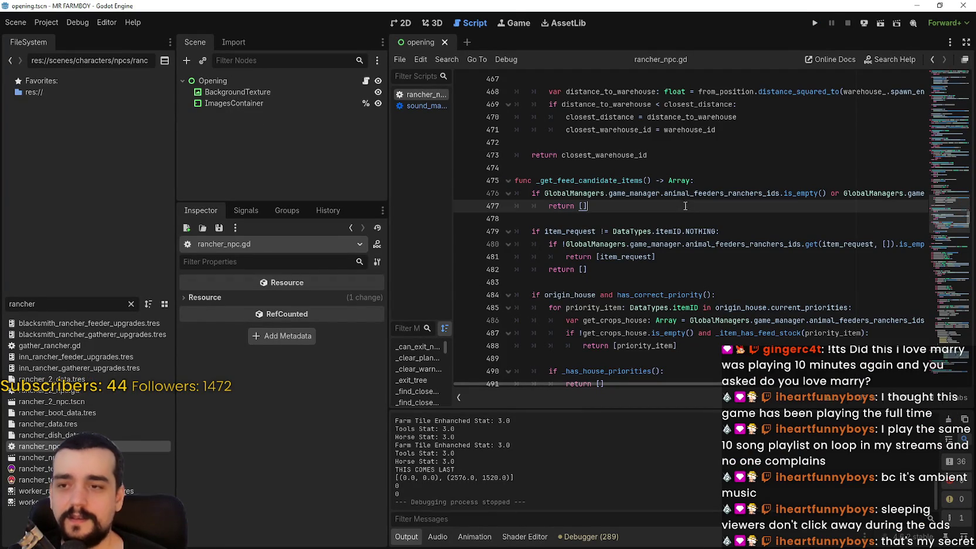
{"action": "left_click", "coordinate": [671, 218]}
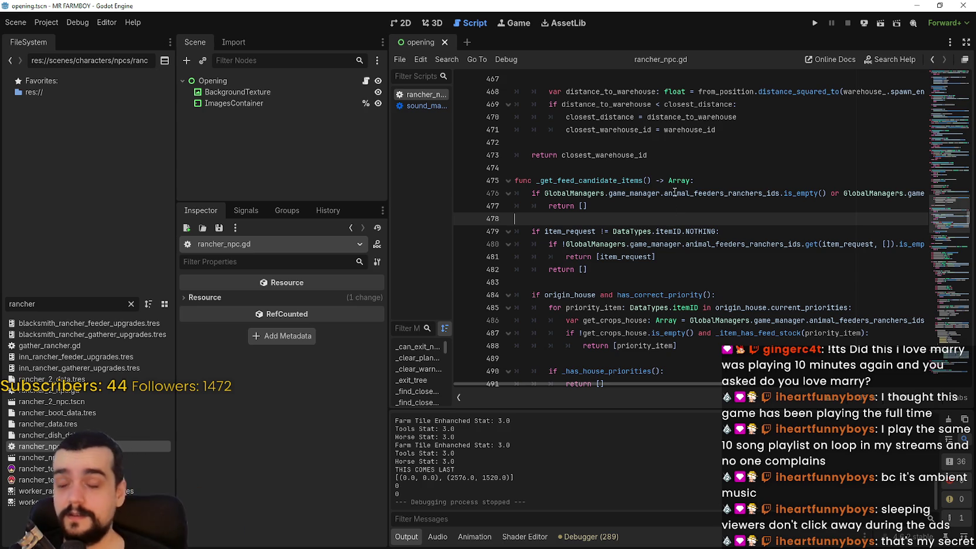
{"action": "scroll", "coordinate": [620, 201], "scroll_direction": "up", "scroll_amount": 2}
{"action": "left_click", "coordinate": [595, 243]}
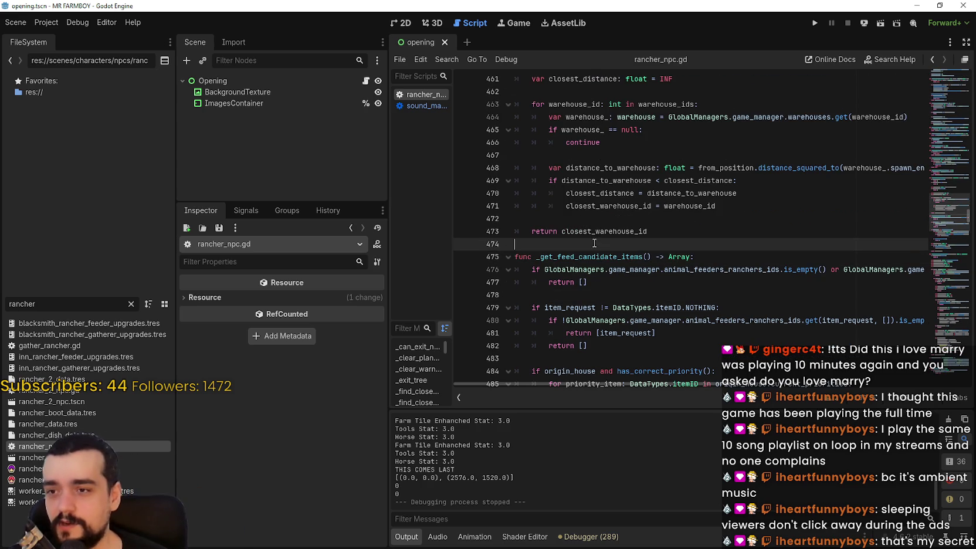
{"action": "left_click", "coordinate": [541, 220]}
{"action": "scroll", "coordinate": [626, 242], "scroll_direction": "up", "scroll_amount": 3}
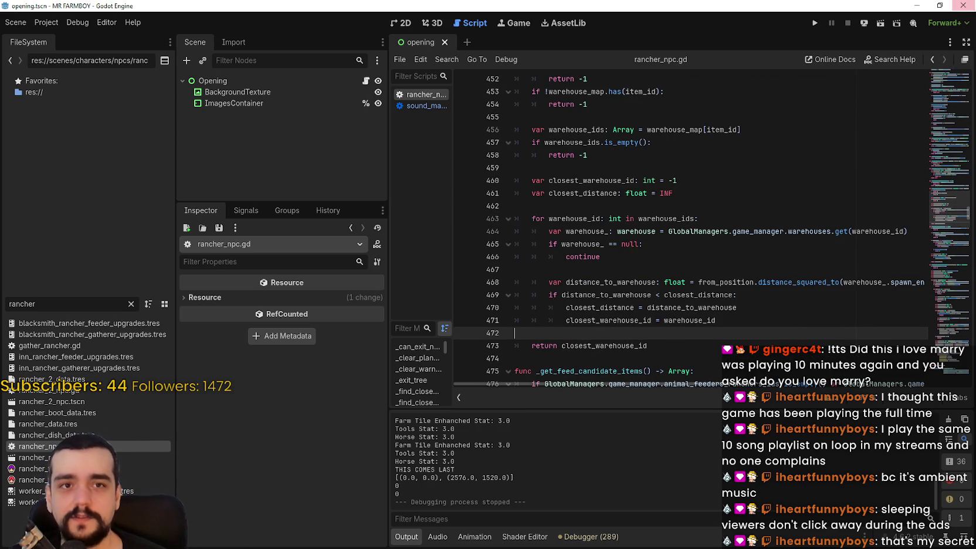
{"action": "left_click", "coordinate": [663, 322]}
{"action": "scroll", "coordinate": [640, 293], "scroll_direction": "down", "scroll_amount": 3}
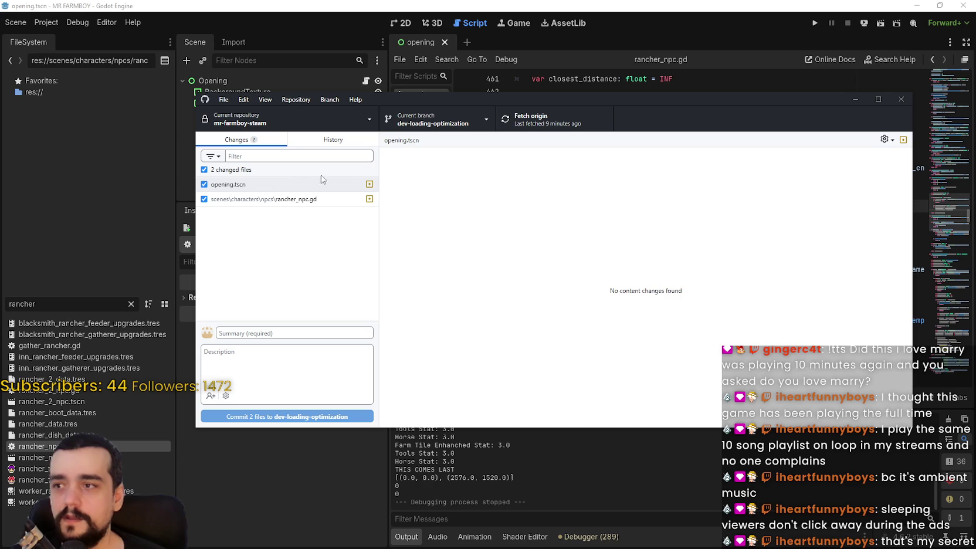
Review the rancher_npc.gd diff and write the commit summary 'v1.1.0 - Hotfix 1'
{"action": "left_click", "coordinate": [287, 200]}
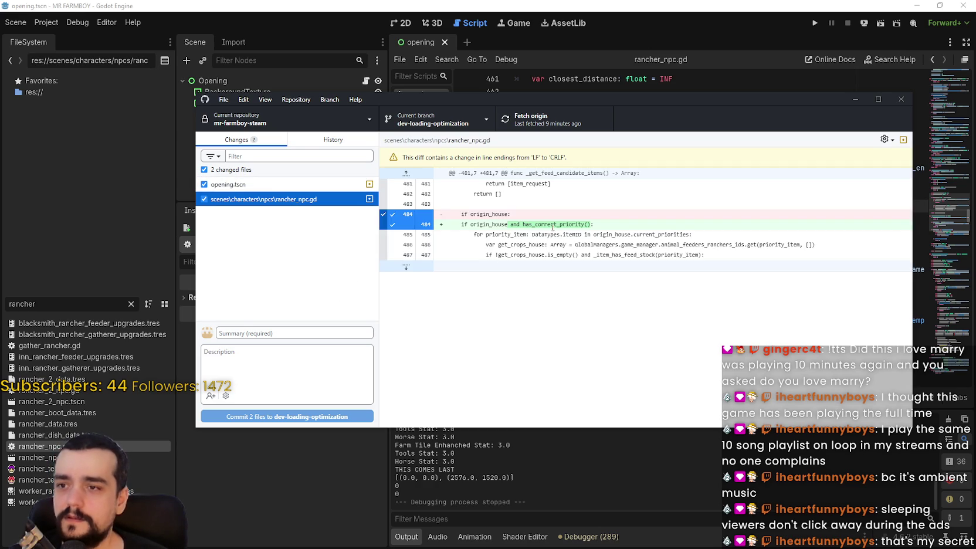
{"action": "left_click", "coordinate": [238, 330]}
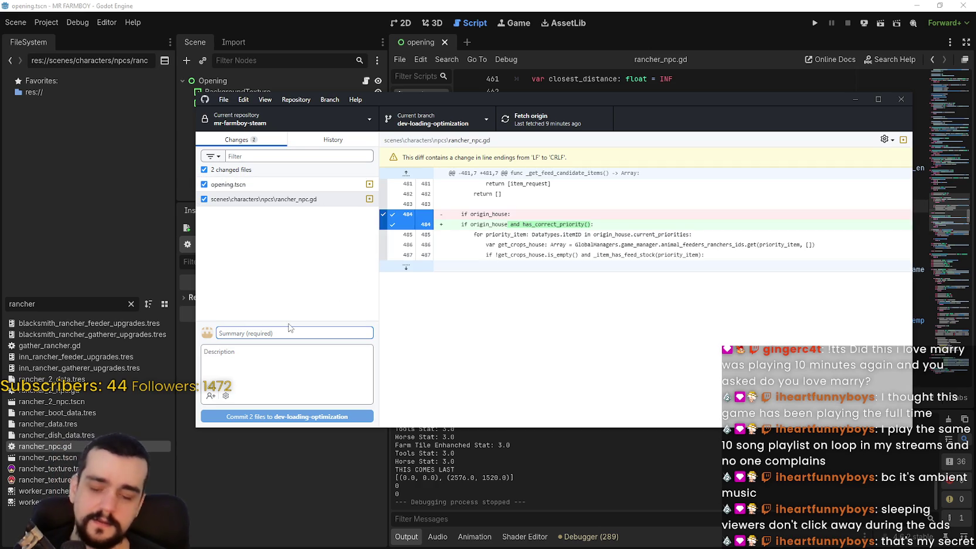
{"action": "type", "text": "v"}
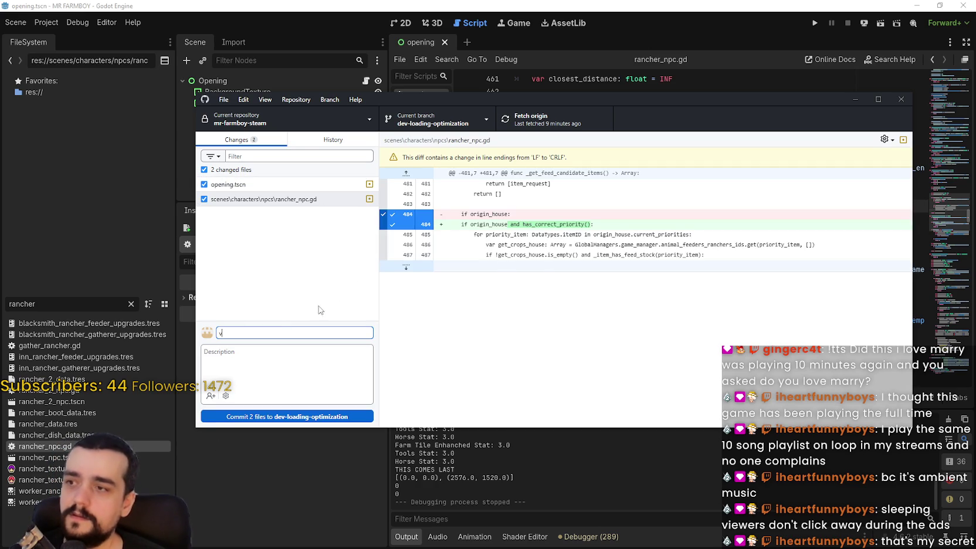
{"action": "left_click", "coordinate": [334, 125]}
{"action": "left_click", "coordinate": [554, 308]}
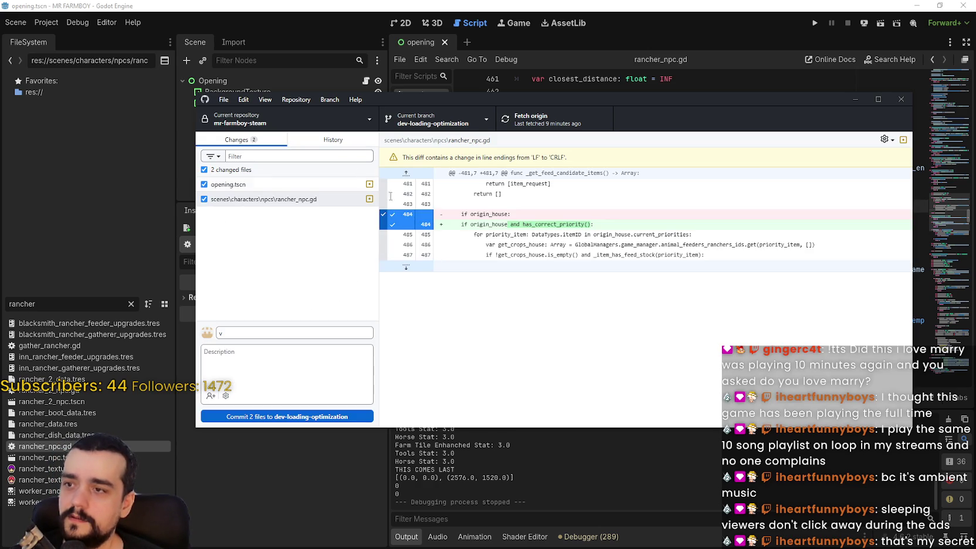
{"action": "left_click", "coordinate": [331, 142]}
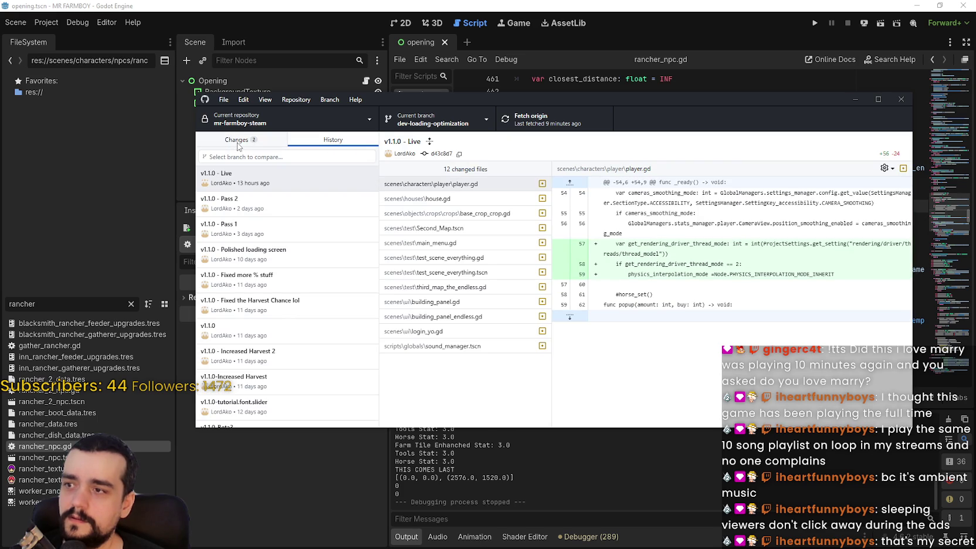
{"action": "left_click", "coordinate": [272, 332]}
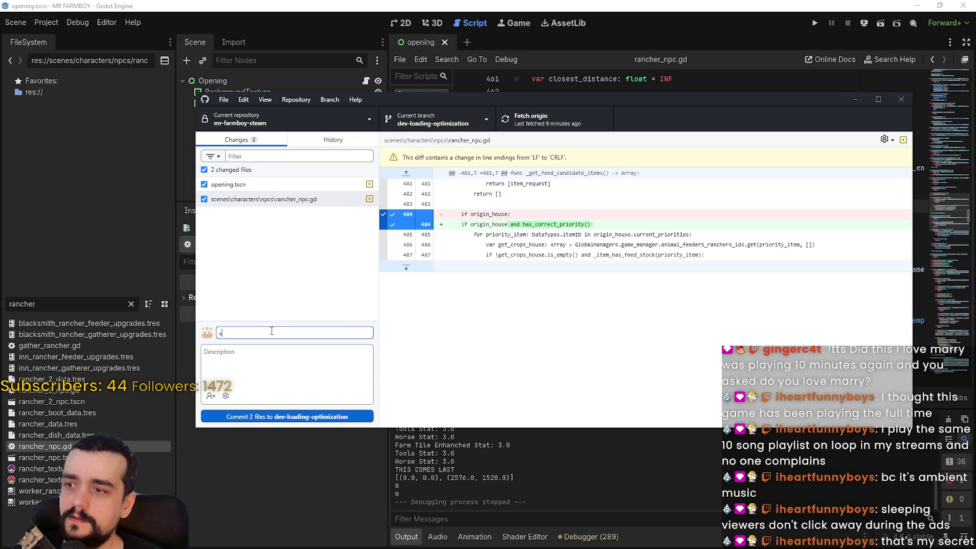
{"action": "left_click", "coordinate": [346, 145]}
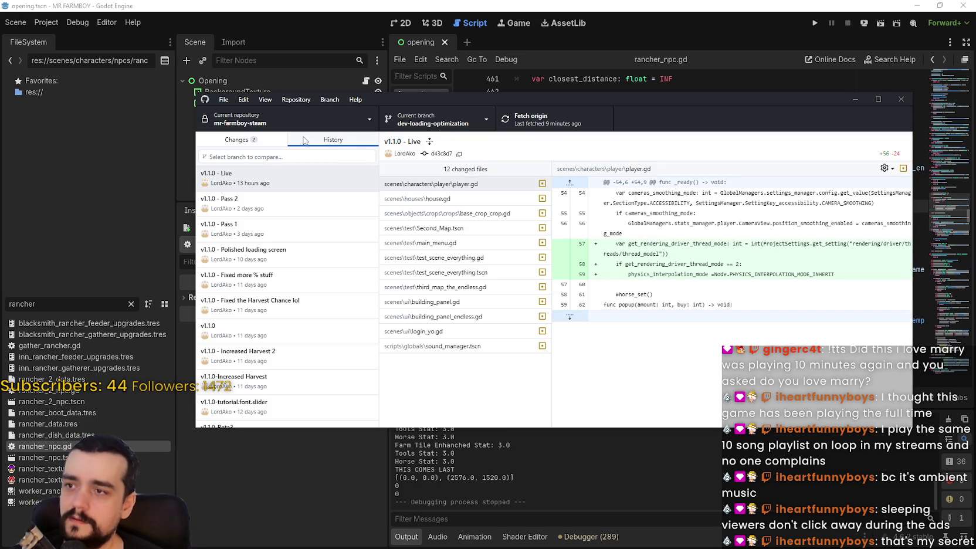
{"action": "left_click", "coordinate": [217, 135]}
{"action": "left_click", "coordinate": [261, 331]}
{"action": "type", "text": "1.1.0 - Hotfix 1"}
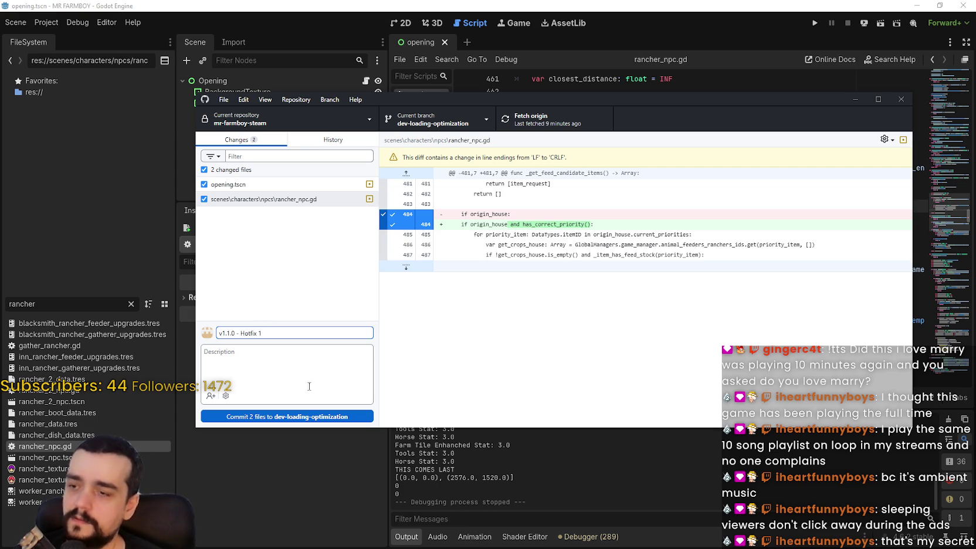
Commit to dev-loading-optimization and push the commit to origin
{"action": "left_click", "coordinate": [305, 415]}
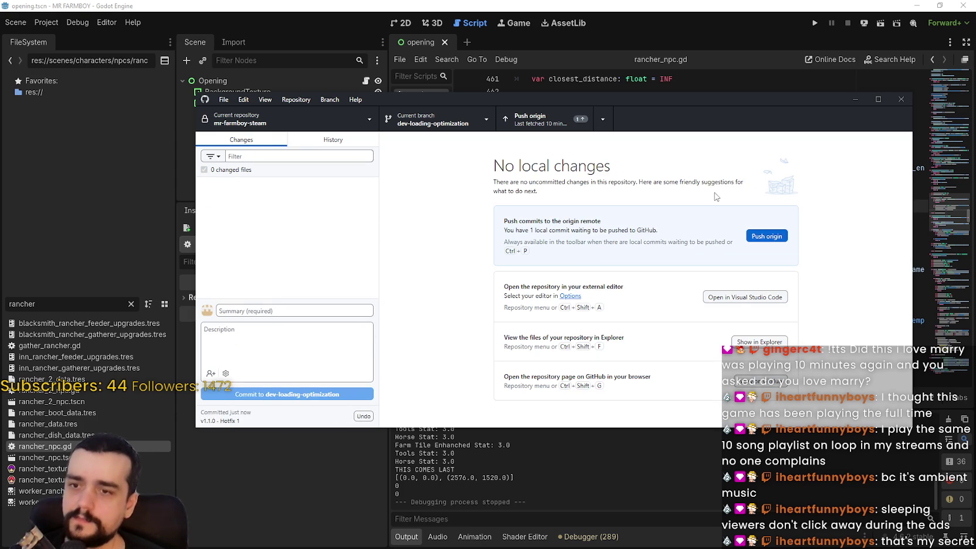
{"action": "left_click", "coordinate": [528, 119]}
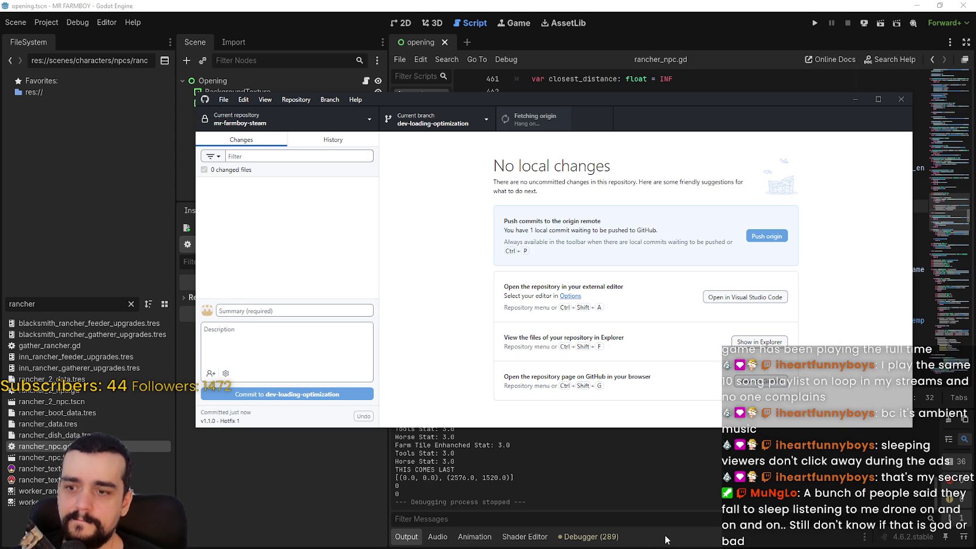
{"action": "left_click_drag", "start_coordinate": [646, 104], "coordinate": [637, 126]}
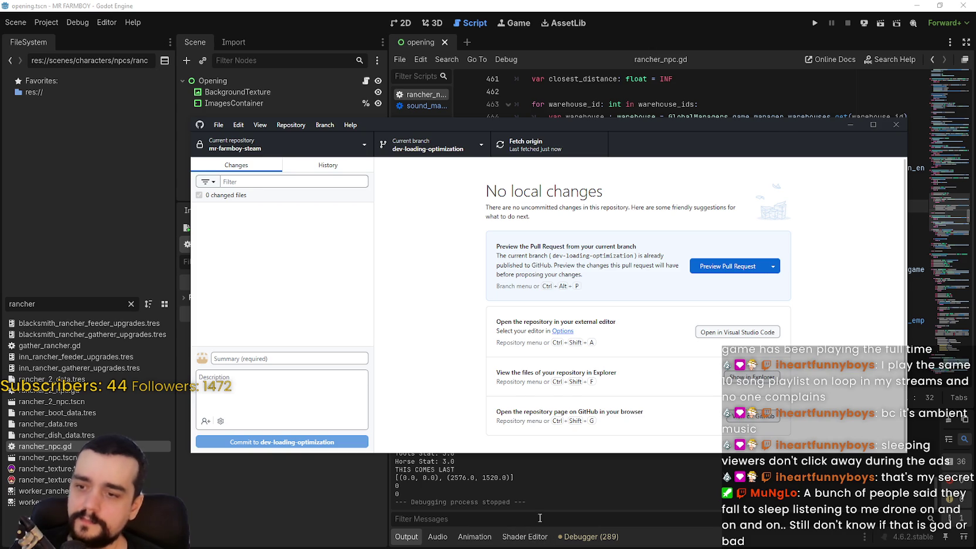
Back in Godot, hide the debugger output panel below the code
{"action": "left_click", "coordinate": [545, 543]}
{"action": "left_click", "coordinate": [579, 537]}
{"action": "left_click", "coordinate": [580, 537]}
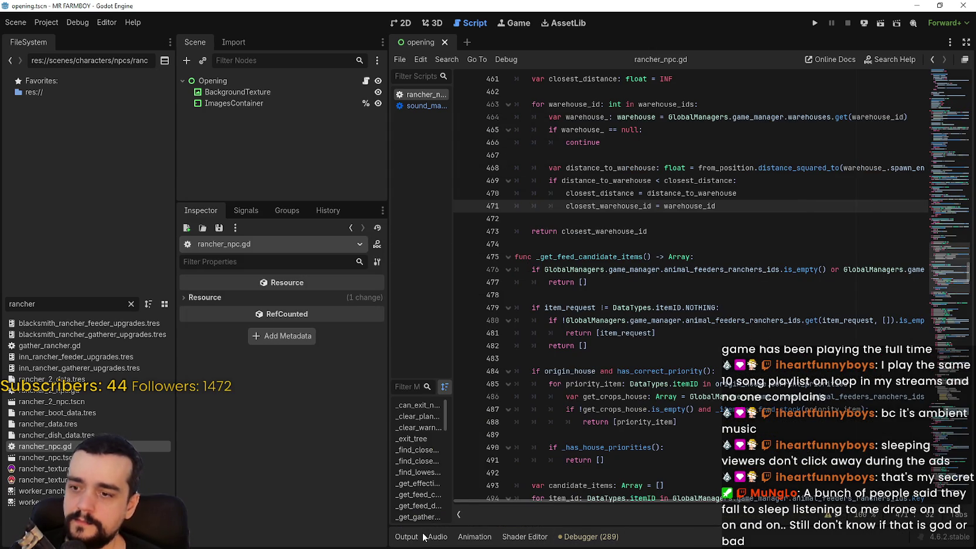
Show the output log and open sound_manager.gd in the script editor
{"action": "left_click", "coordinate": [414, 536]}
{"action": "left_click", "coordinate": [554, 292]}
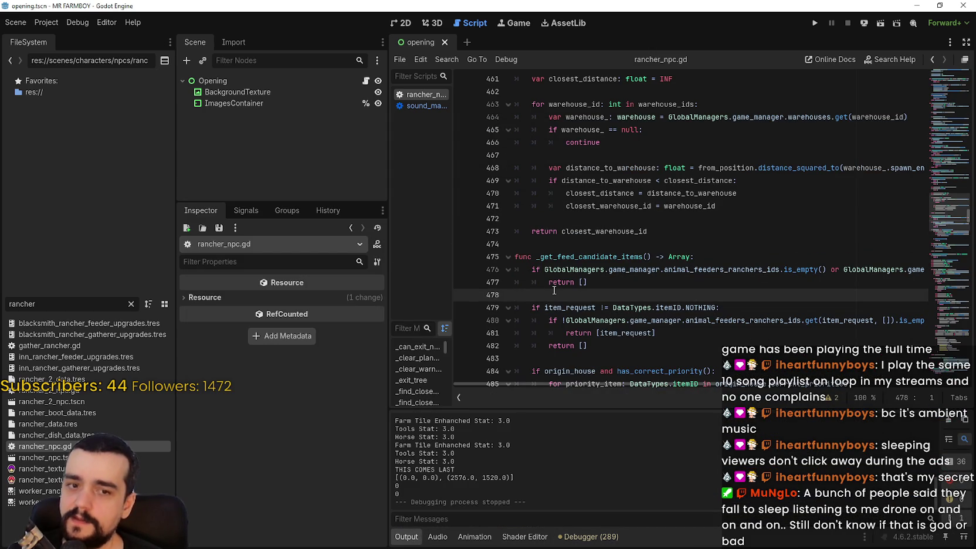
{"action": "left_click_drag", "start_coordinate": [1, 301], "coordinate": [2, 305]}
{"action": "left_click", "coordinate": [426, 105]}
{"action": "scroll", "coordinate": [911, 107], "scroll_direction": "up", "scroll_amount": 3}
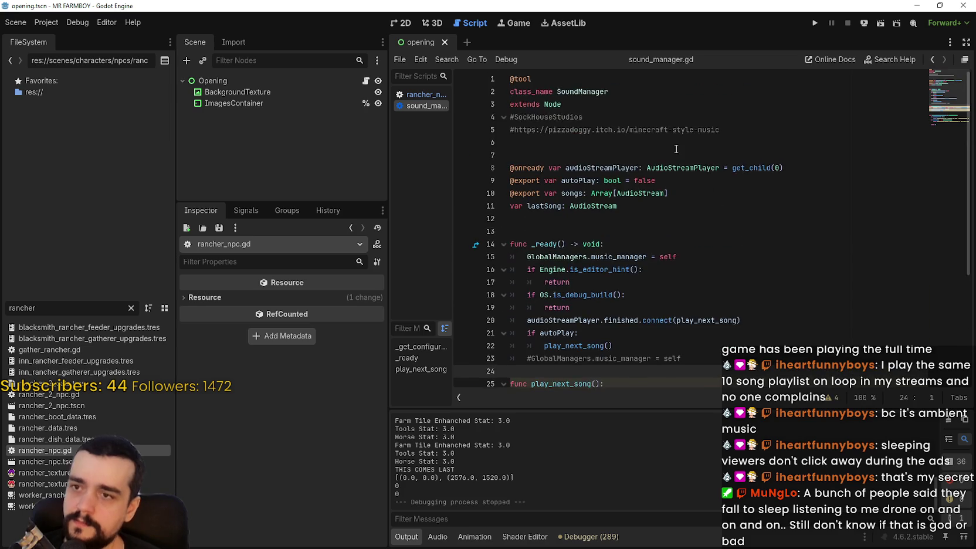
{"action": "scroll", "coordinate": [762, 152], "scroll_direction": "down", "scroll_amount": 3}
{"action": "scroll", "coordinate": [703, 176], "scroll_direction": "up", "scroll_amount": 3}
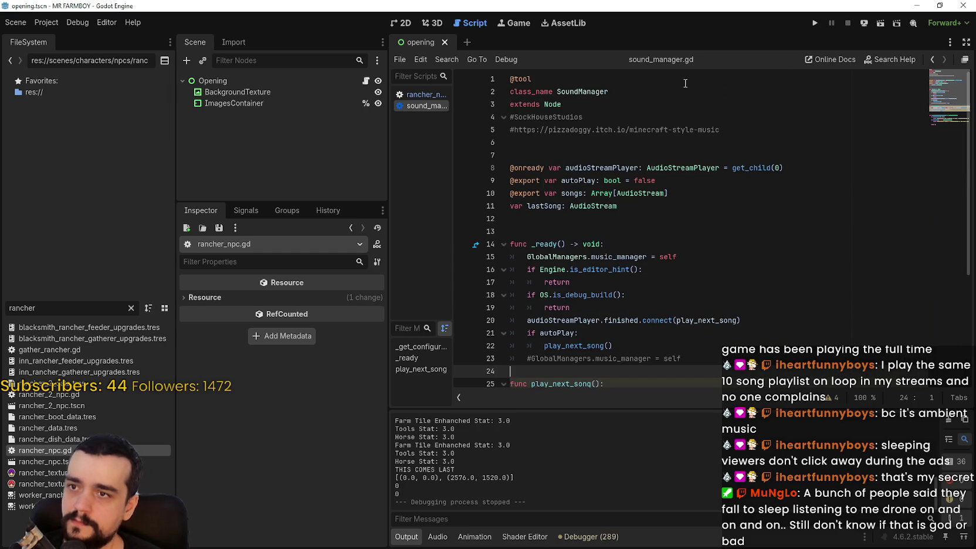
{"action": "left_click", "coordinate": [528, 155]}
Close all open scripts from the script list's context menu, returning to GitHub Desktop
{"action": "right_click", "coordinate": [405, 105]}
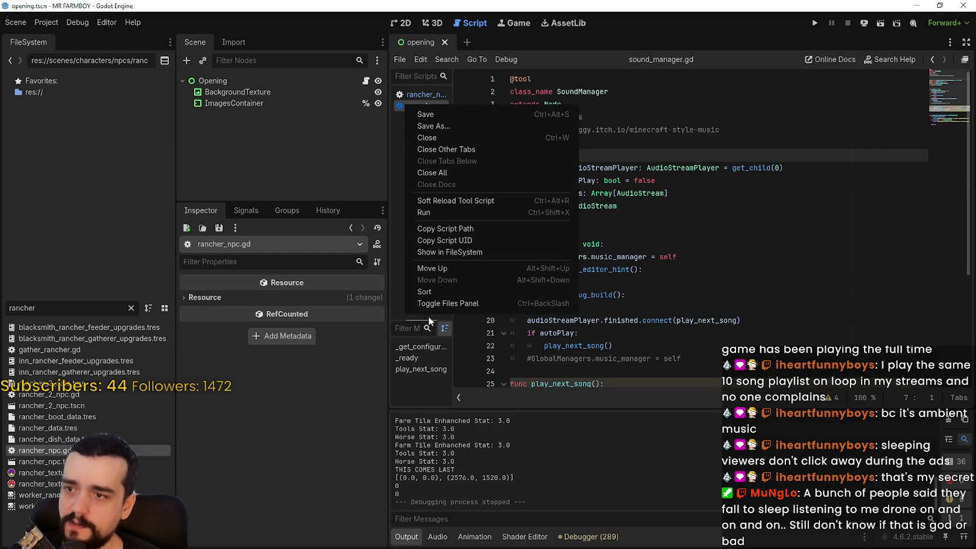
{"action": "left_click", "coordinate": [456, 170]}
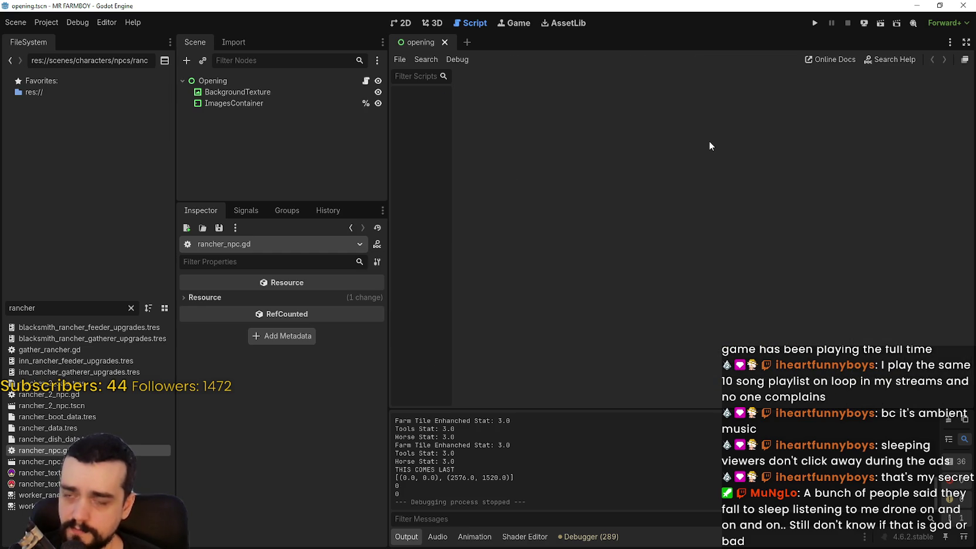
{"action": "key", "text": "alt+Tab"}
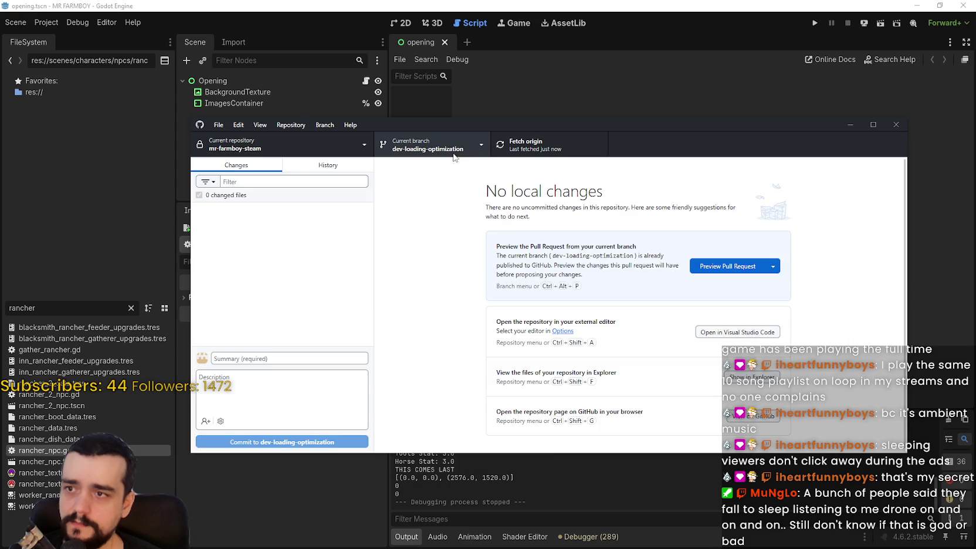
Check out main for mr-farmboy-steam, then select rancher_boot_data.tres back in Godot
{"action": "left_click", "coordinate": [428, 145]}
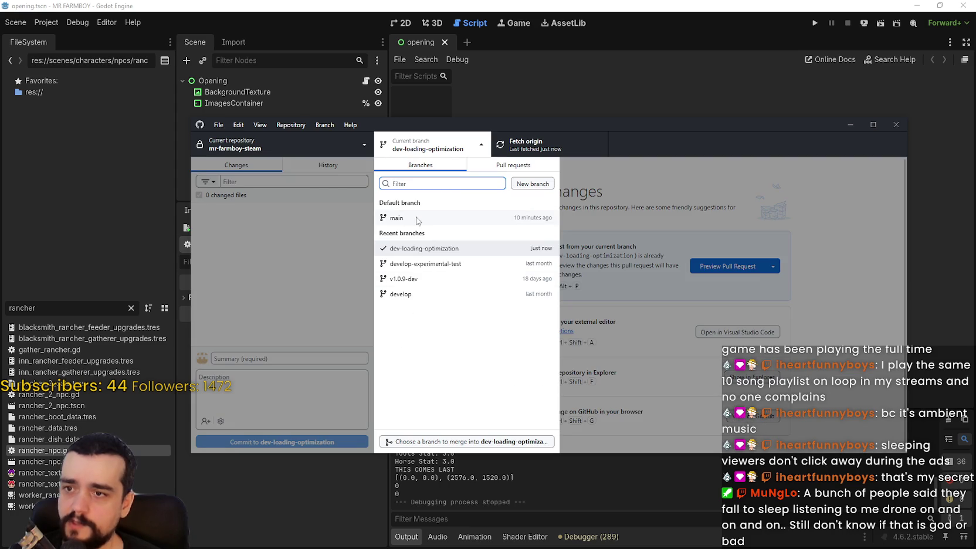
{"action": "key", "text": "Escape"}
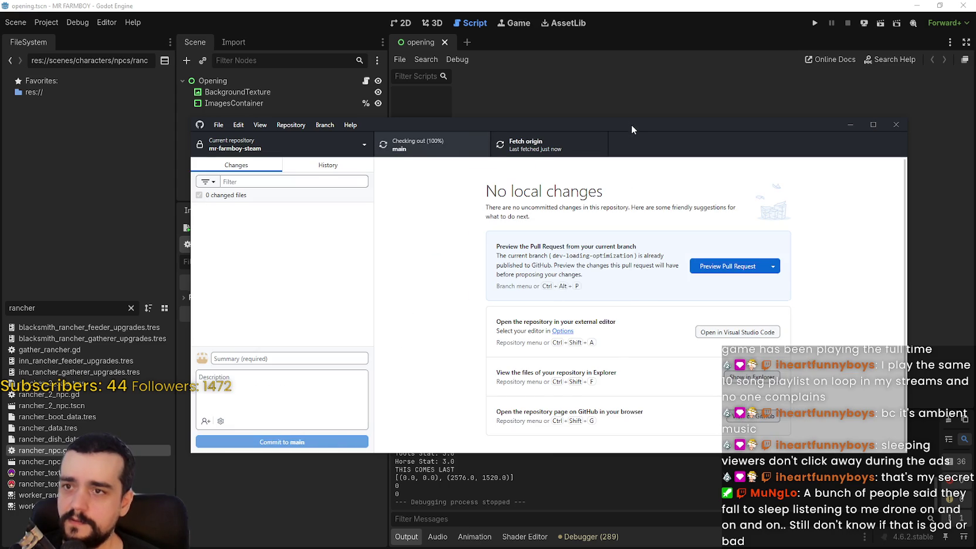
{"action": "left_click_drag", "start_coordinate": [632, 124], "coordinate": [679, 153]}
{"action": "left_click", "coordinate": [668, 86]}
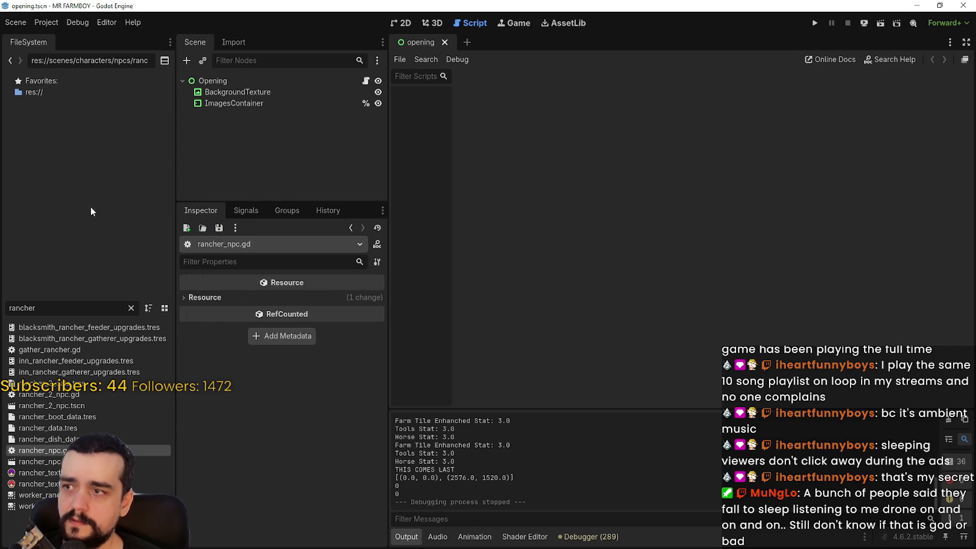
{"action": "left_click", "coordinate": [88, 415]}
Reload the current MR FARMBOY project, show the Output log, and run the game
{"action": "left_click", "coordinate": [24, 25]}
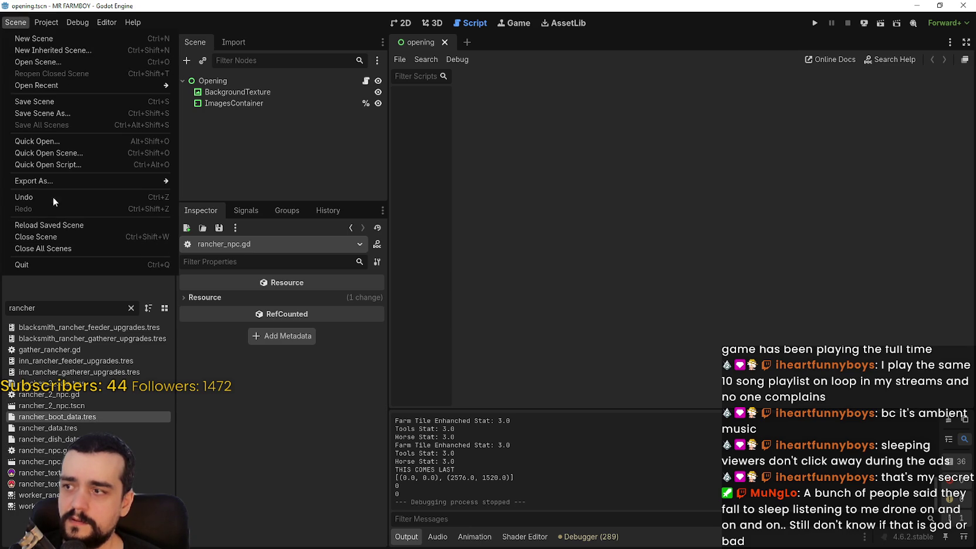
{"action": "mouse_move", "coordinate": [43, 25]}
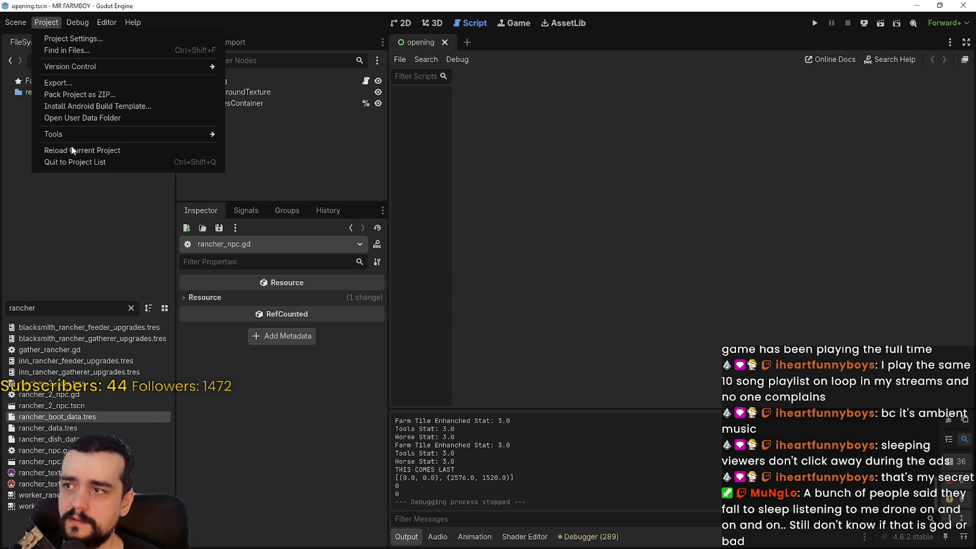
{"action": "left_click", "coordinate": [85, 150]}
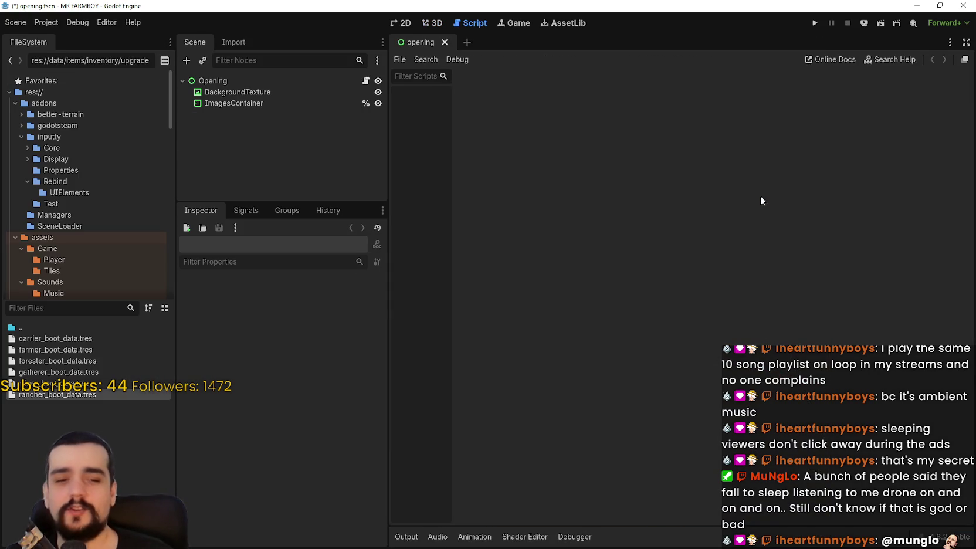
{"action": "left_click", "coordinate": [406, 536]}
{"action": "left_click", "coordinate": [815, 23]}
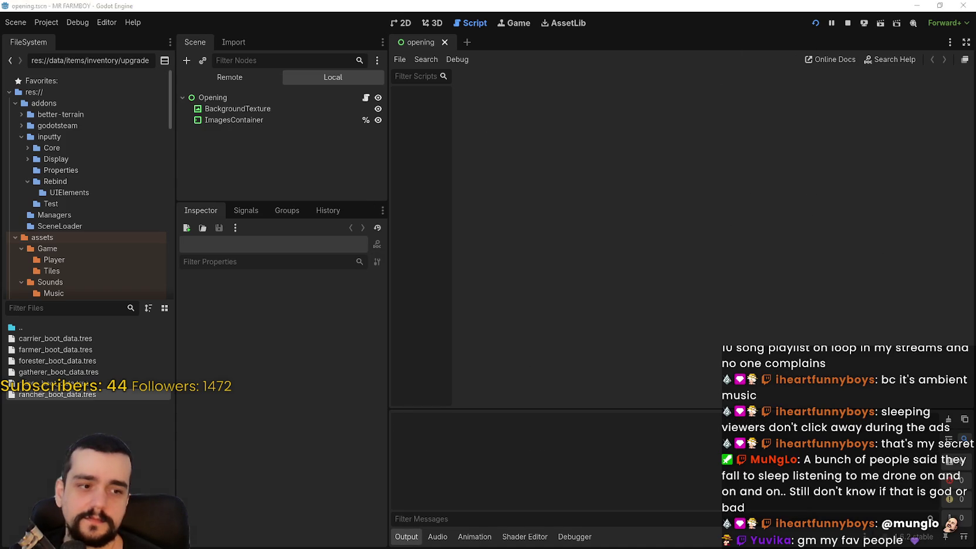
Check the running game behind GitHub Desktop, then review the debugger errors and return to Output
{"action": "key", "text": "alt+Tab"}
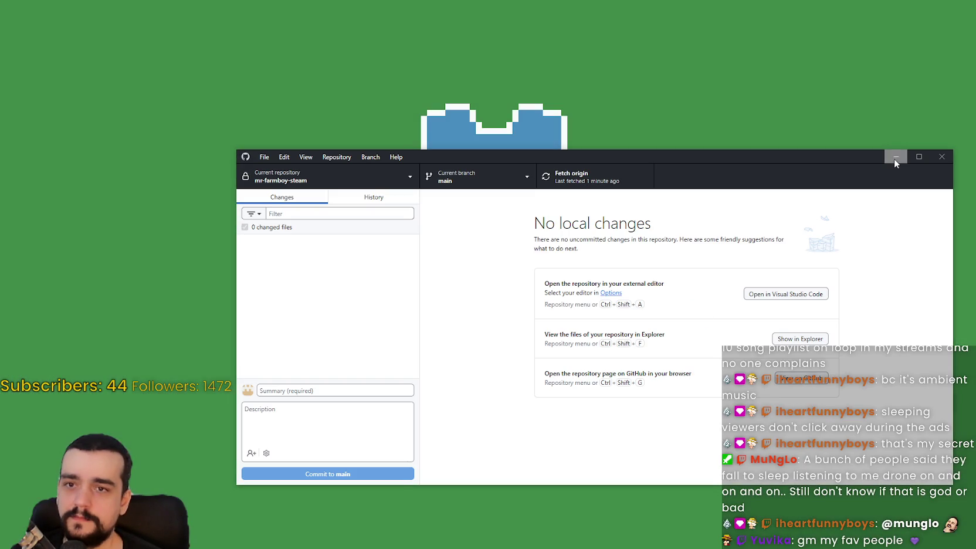
{"action": "left_click", "coordinate": [893, 157]}
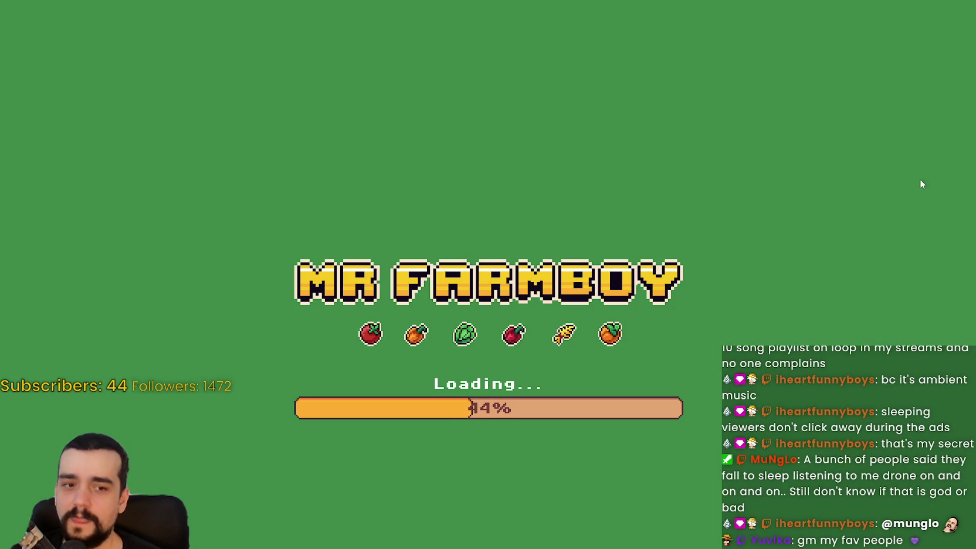
{"action": "key", "text": "alt+Tab"}
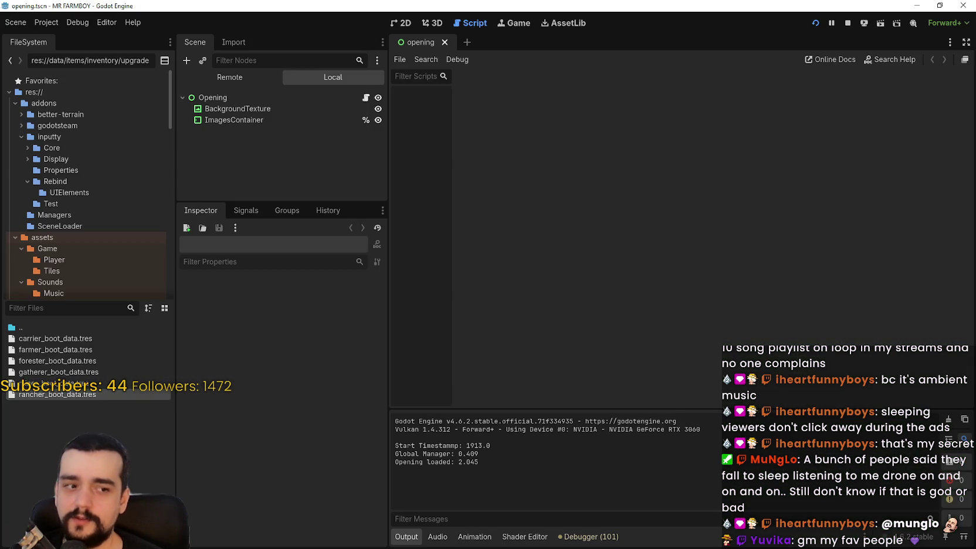
{"action": "left_click", "coordinate": [616, 537]}
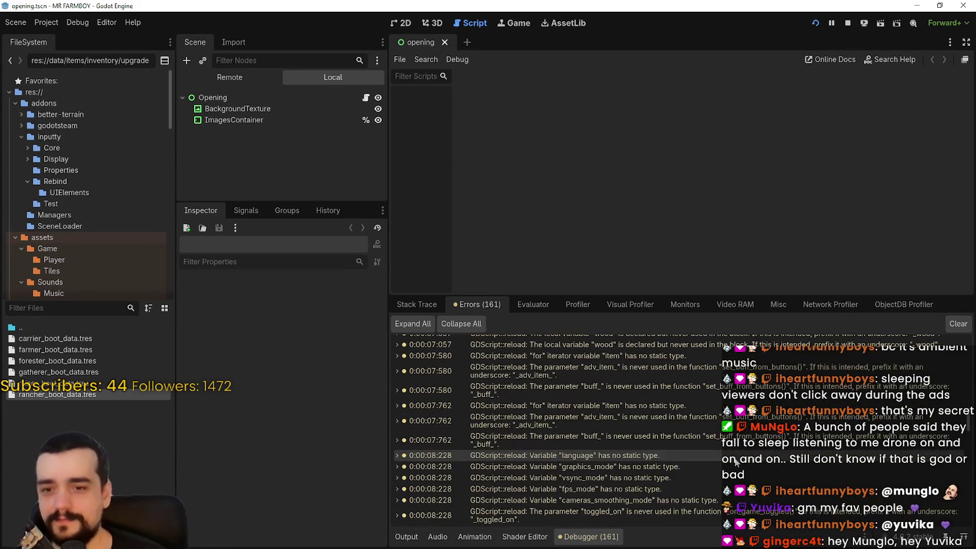
{"action": "scroll", "coordinate": [969, 451], "scroll_direction": "down", "scroll_amount": 5}
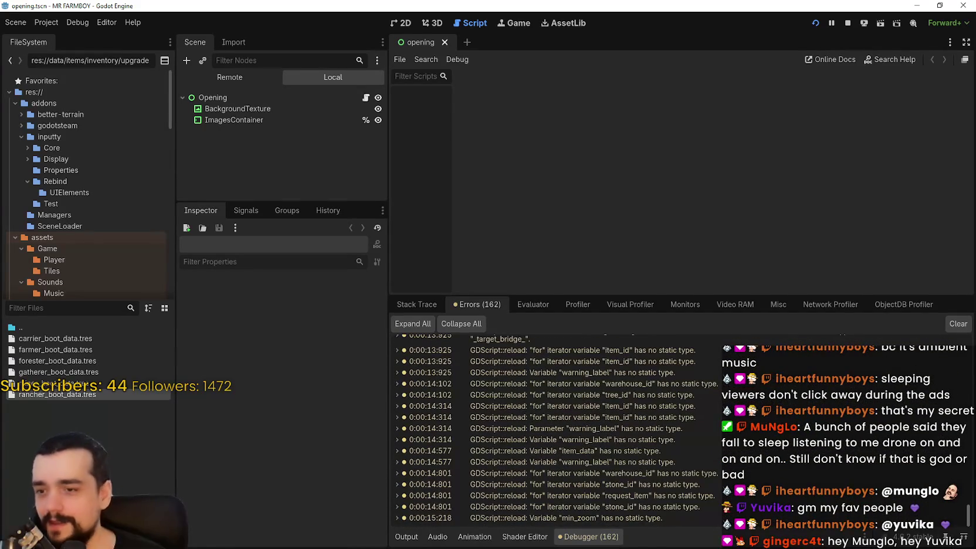
{"action": "scroll", "coordinate": [951, 461], "scroll_direction": "down", "scroll_amount": 5}
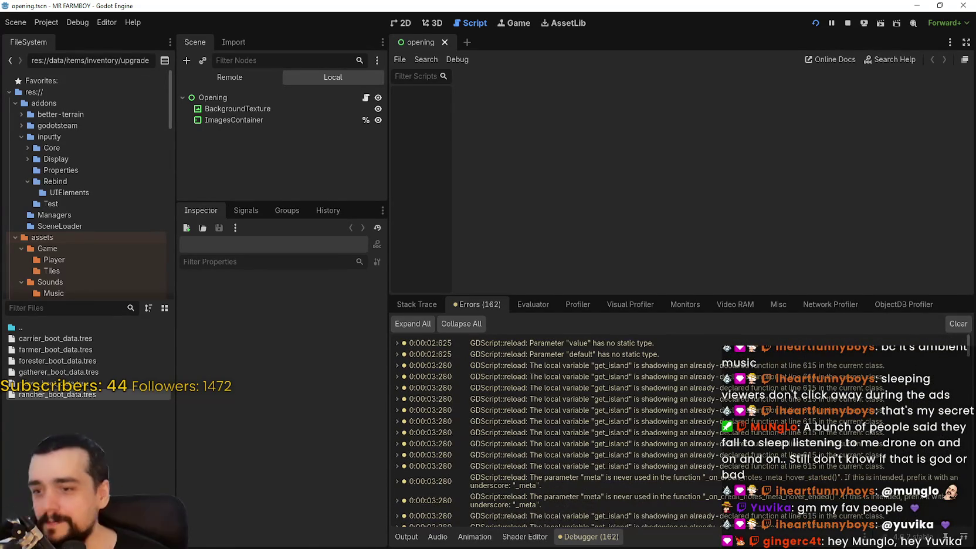
{"action": "left_click", "coordinate": [406, 537]}
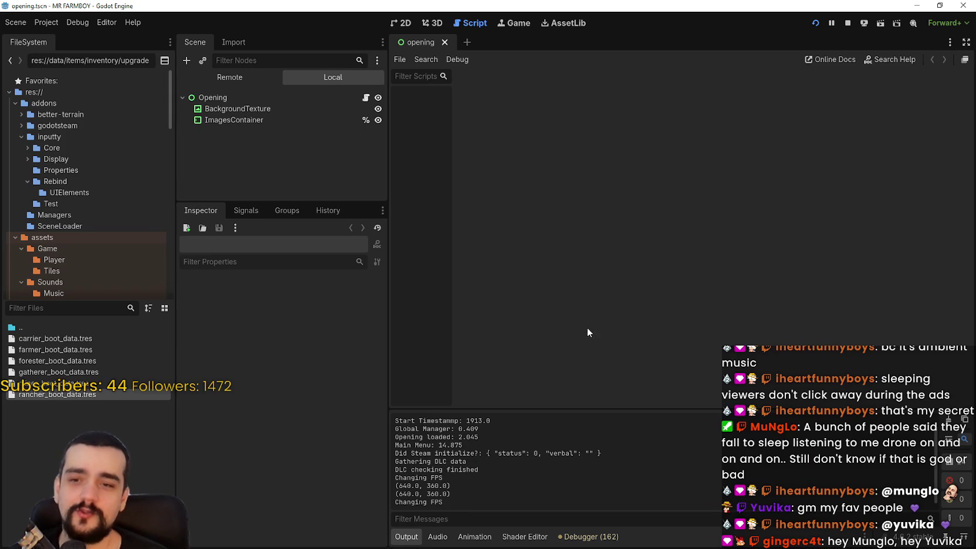
Adjust the script list and scene dock splitters, run the game with F5, and open Options
{"action": "left_click", "coordinate": [451, 135]}
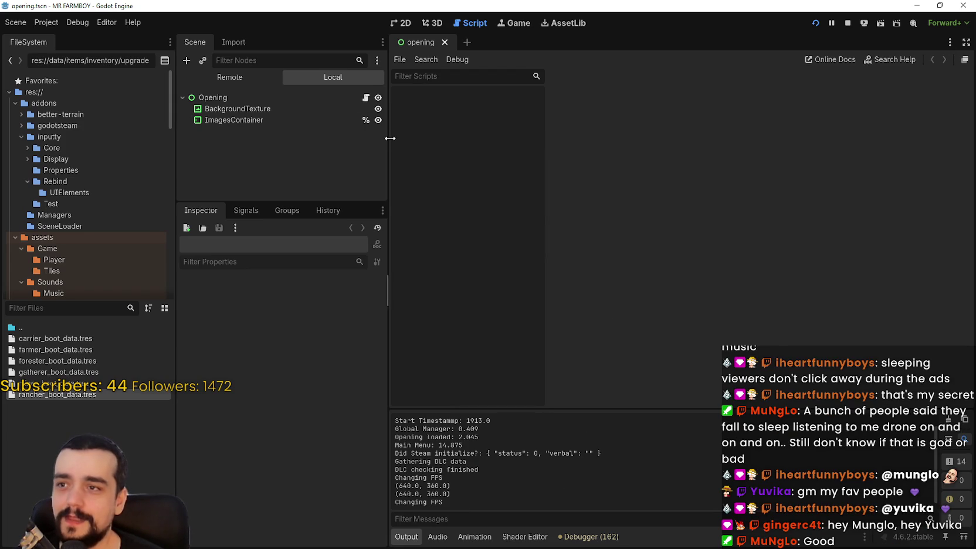
{"action": "mouse_move", "coordinate": [386, 135]}
{"action": "left_mouse_down"}
{"action": "mouse_move", "coordinate": [352, 135]}
{"action": "mouse_move", "coordinate": [383, 135]}
{"action": "left_mouse_up"}
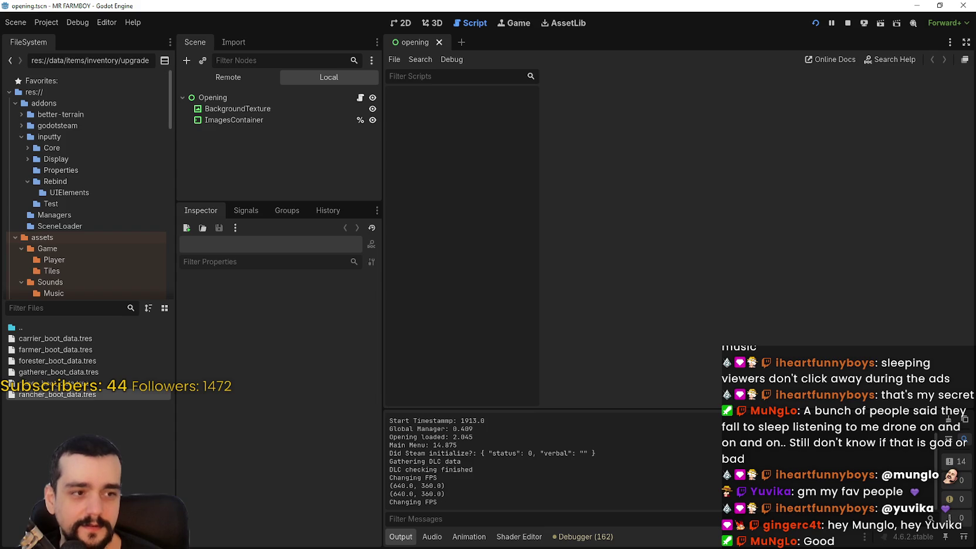
{"action": "key", "text": "F5"}
{"action": "left_click", "coordinate": [485, 275]}
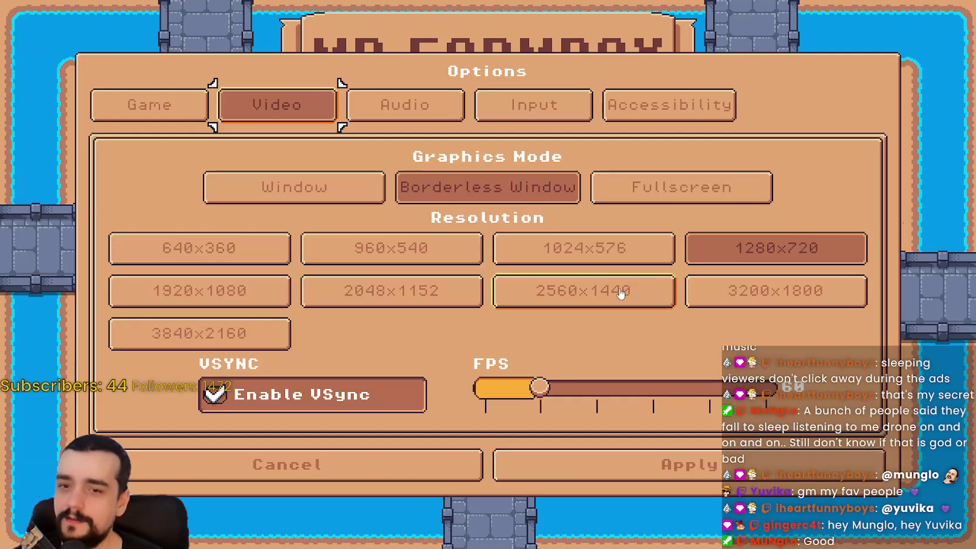
Apply windowed display mode in the game, then load Save 1 from Continue
{"action": "left_click", "coordinate": [327, 191]}
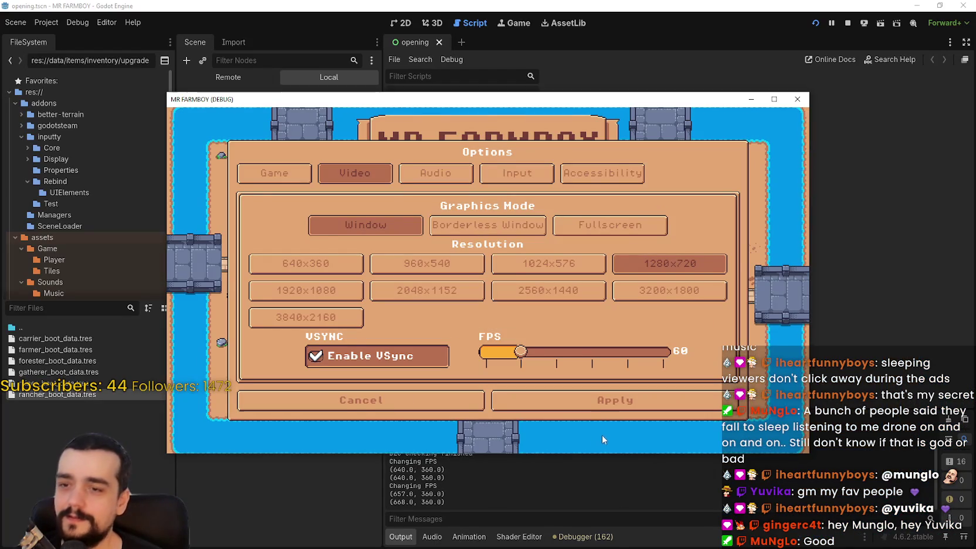
{"action": "left_click", "coordinate": [590, 389]}
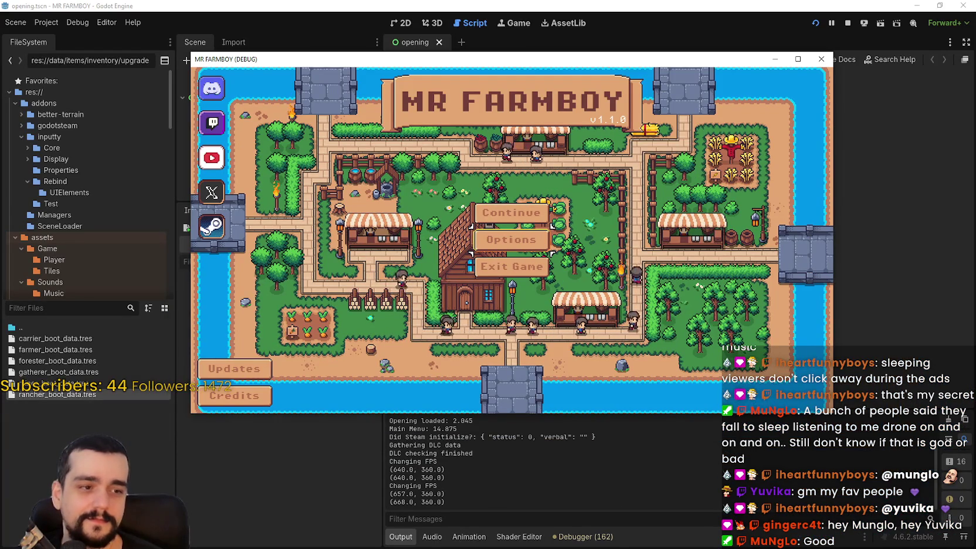
{"action": "left_click", "coordinate": [511, 213]}
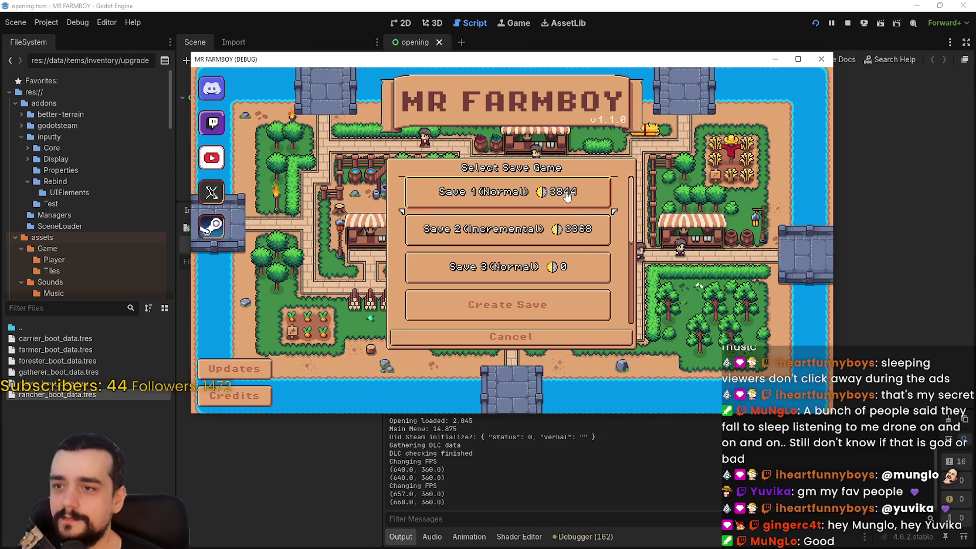
{"action": "left_click", "coordinate": [446, 194]}
{"action": "left_click", "coordinate": [446, 200]}
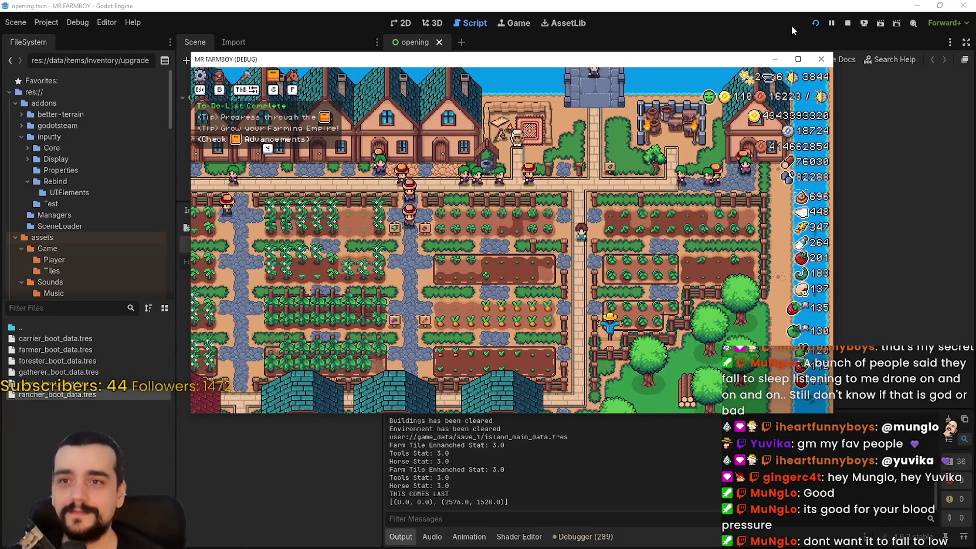
Maximize and restore the game window, then stop the debug run in Godot
{"action": "left_click", "coordinate": [798, 59]}
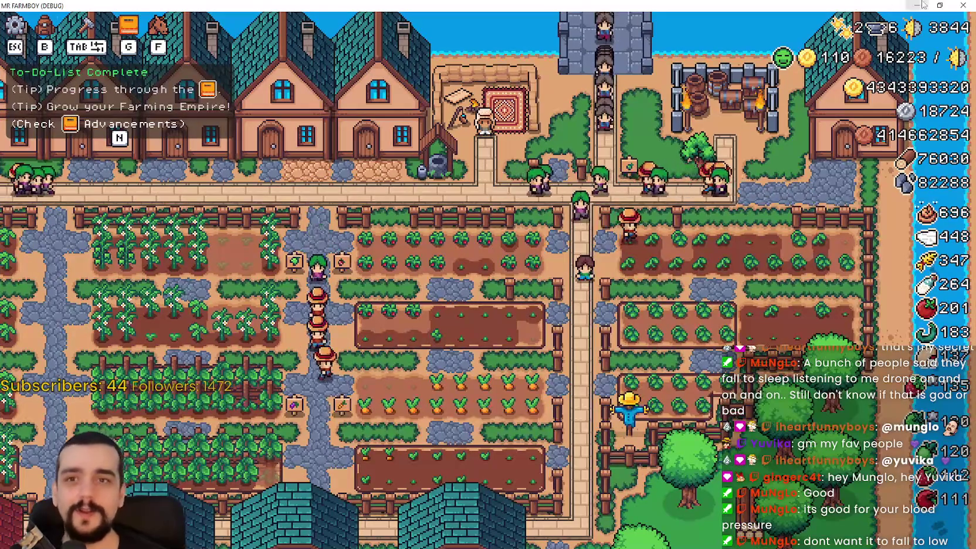
{"action": "left_click", "coordinate": [939, 6]}
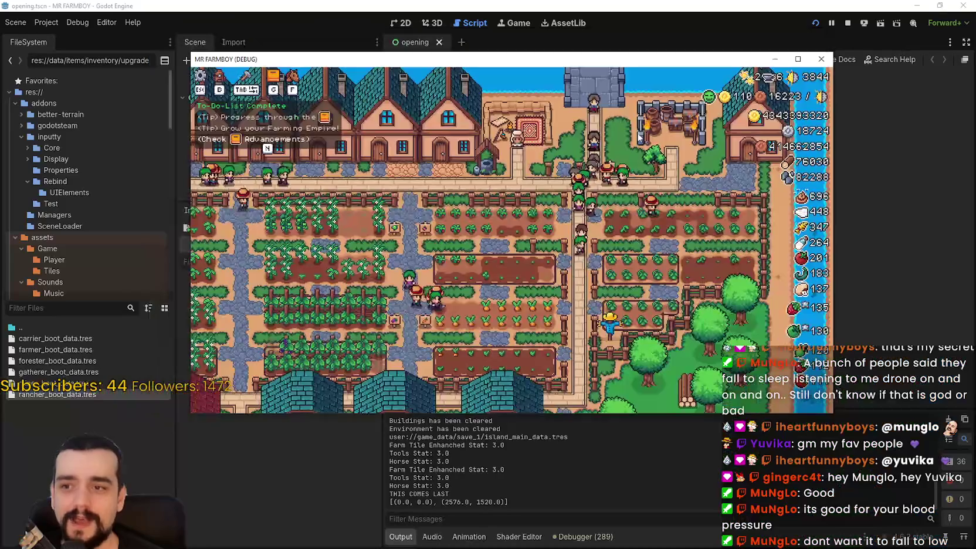
{"action": "left_click", "coordinate": [629, 5]}
{"action": "left_click", "coordinate": [847, 22]}
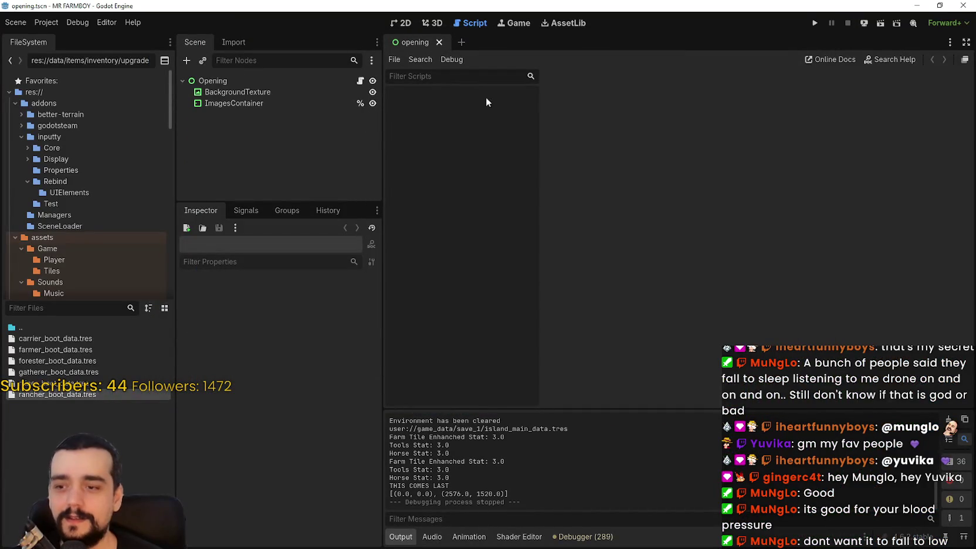
In Project Settings under Rendering > Driver, keep Thread Model at Safe and close the dialog
{"action": "left_click", "coordinate": [46, 22]}
{"action": "left_click", "coordinate": [58, 40]}
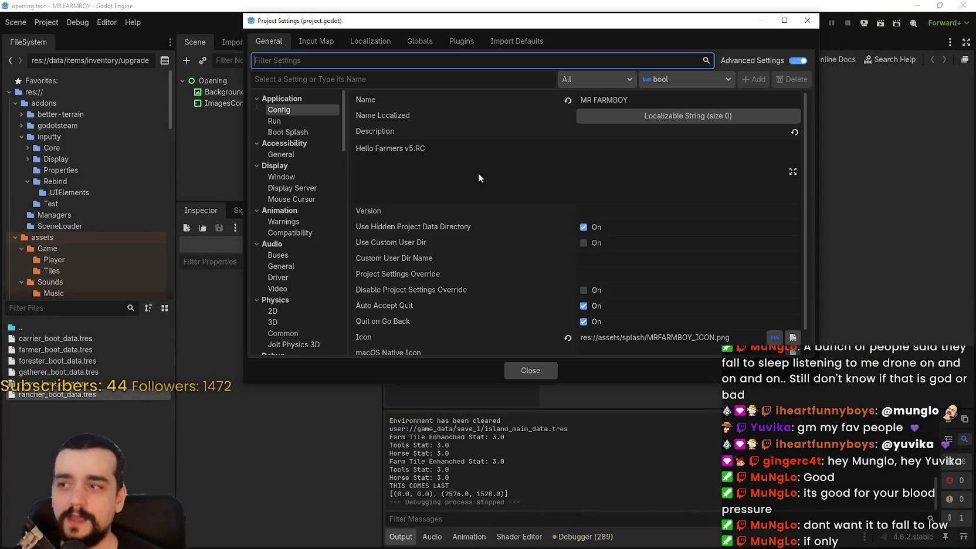
{"action": "scroll", "coordinate": [284, 139], "scroll_direction": "down", "scroll_amount": 5}
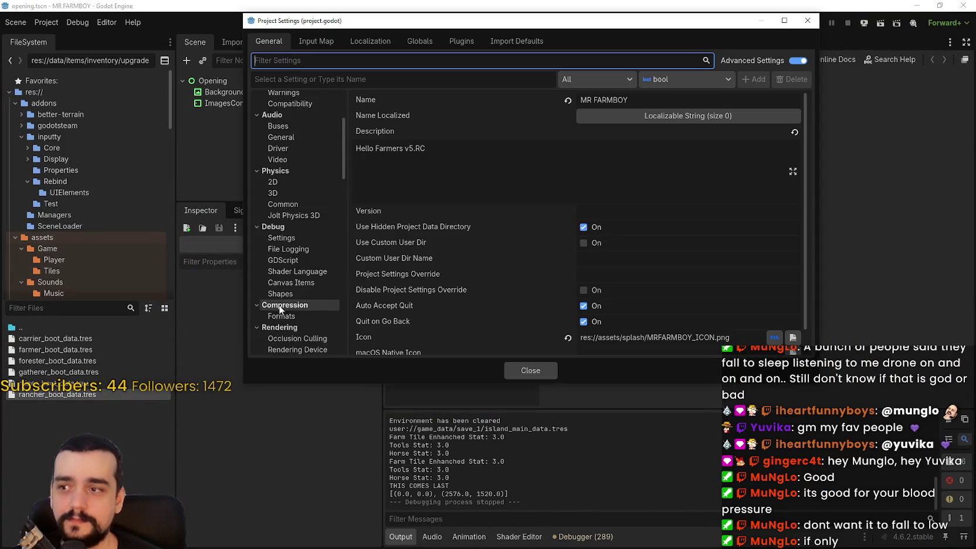
{"action": "scroll", "coordinate": [292, 287], "scroll_direction": "down", "scroll_amount": 4}
{"action": "left_click", "coordinate": [293, 200]}
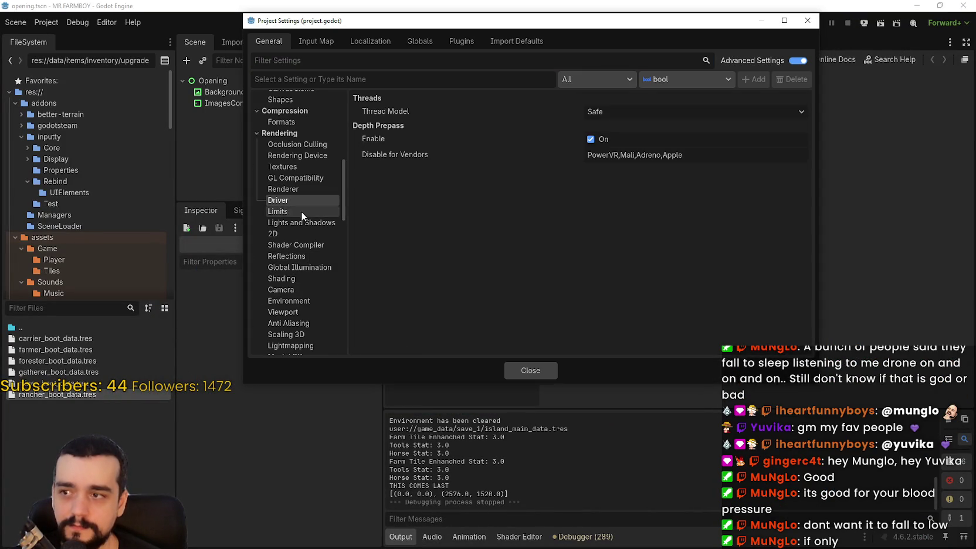
{"action": "left_click", "coordinate": [636, 114]}
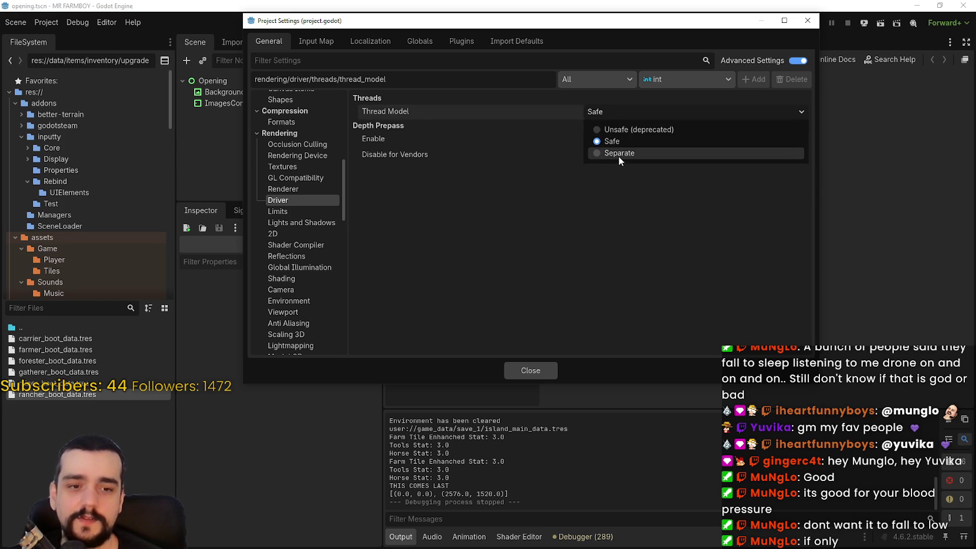
{"action": "left_click", "coordinate": [676, 274]}
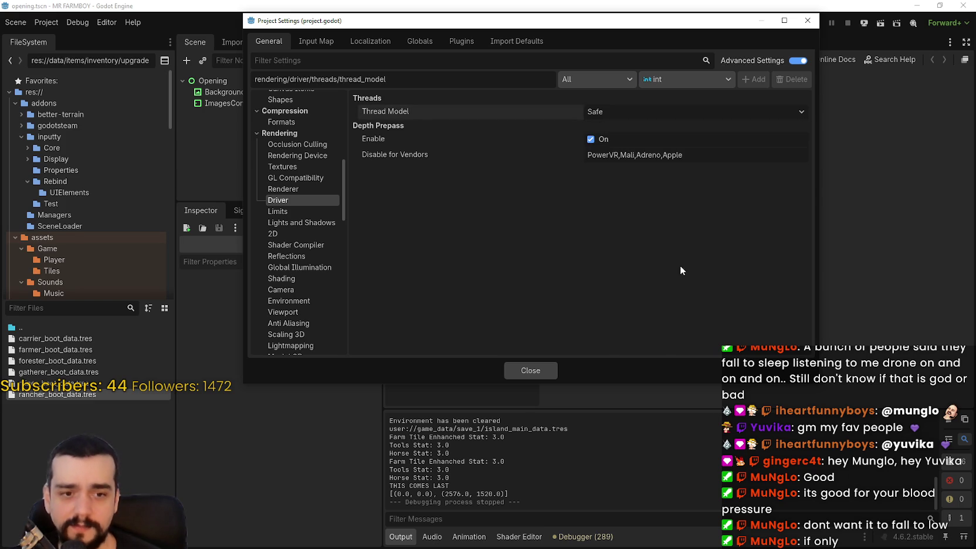
{"action": "left_click", "coordinate": [532, 370]}
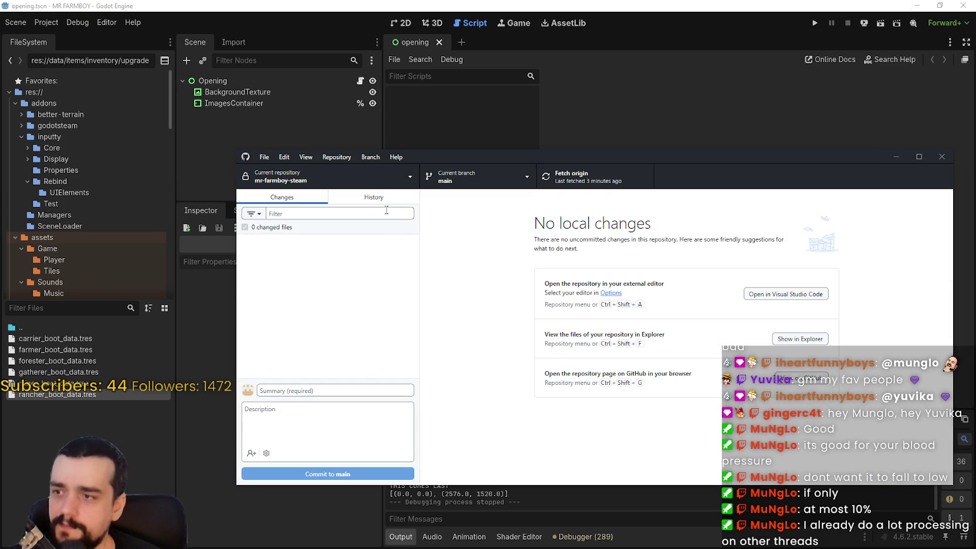
Scroll through the v1.1.0 - Hotfix 1 commit's rancher_npc.gd diff in History, then leave GitHub Desktop
{"action": "left_click", "coordinate": [386, 200]}
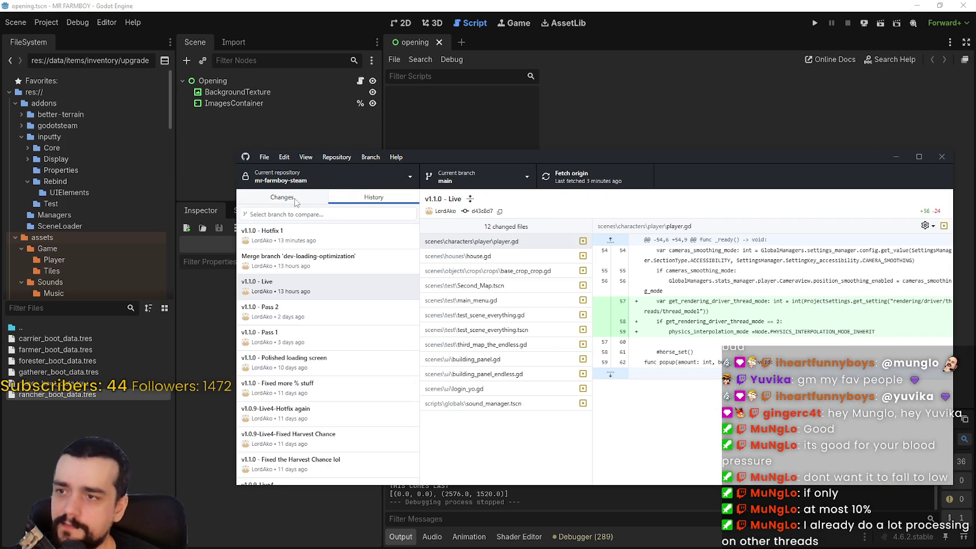
{"action": "left_click", "coordinate": [270, 235]}
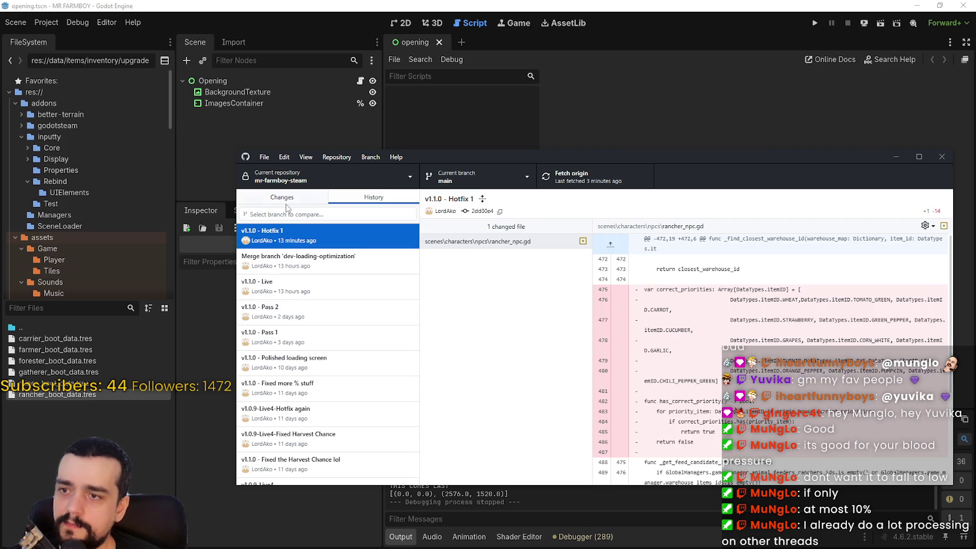
{"action": "scroll", "coordinate": [802, 449], "scroll_direction": "down", "scroll_amount": 3}
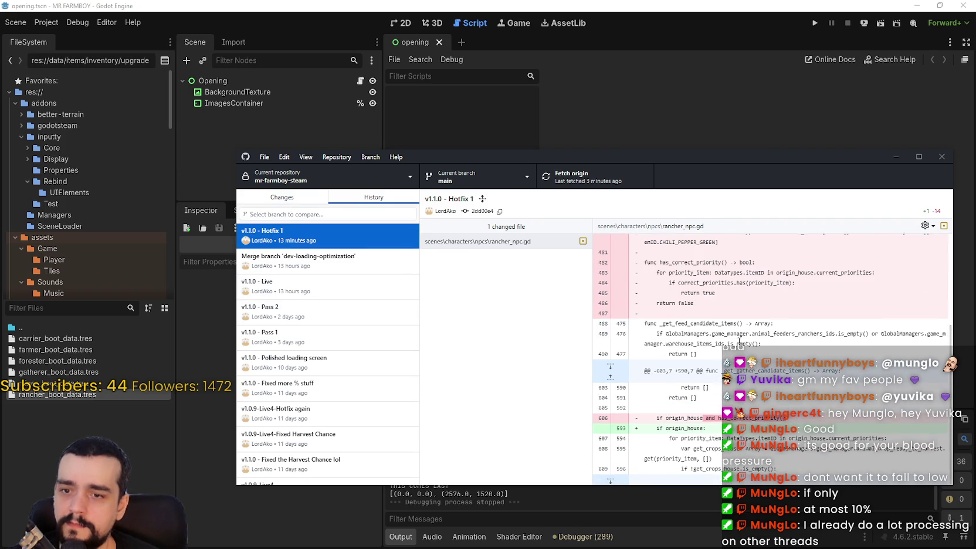
{"action": "scroll", "coordinate": [739, 342], "scroll_direction": "down", "scroll_amount": 3}
{"action": "scroll", "coordinate": [739, 343], "scroll_direction": "up", "scroll_amount": 3}
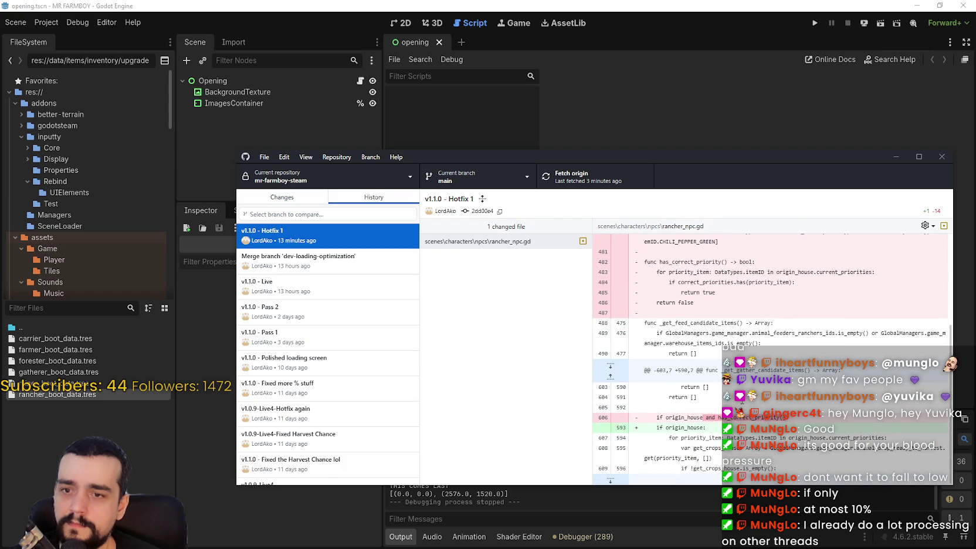
{"action": "left_click", "coordinate": [700, 119]}
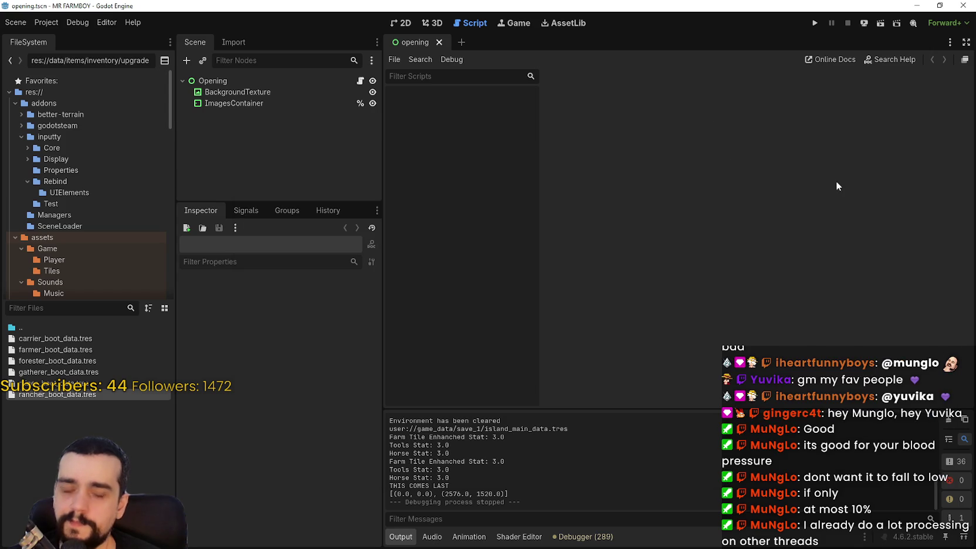
{"action": "key", "text": "alt+Tab"}
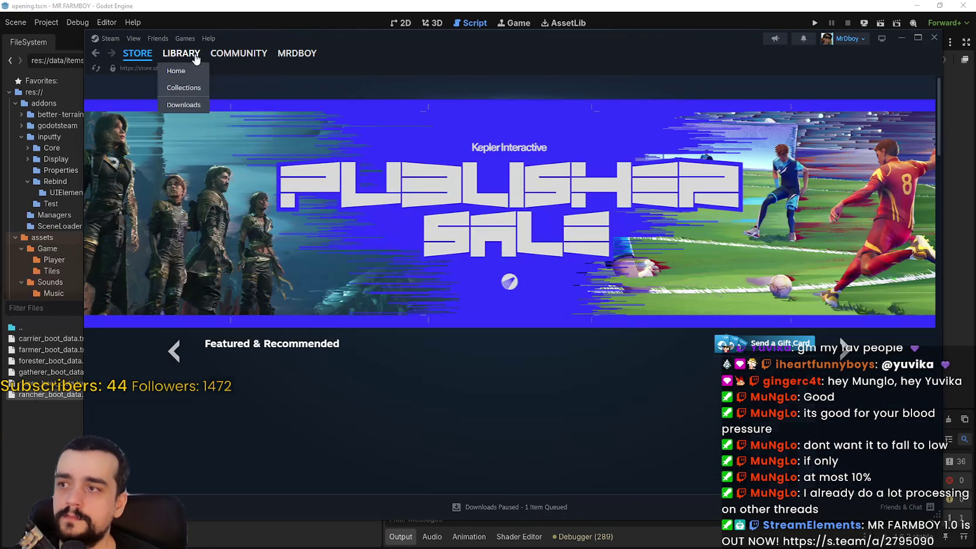
Open the MR FARMBOY Steam store page from the Library and browse its screenshots
{"action": "left_click", "coordinate": [181, 53]}
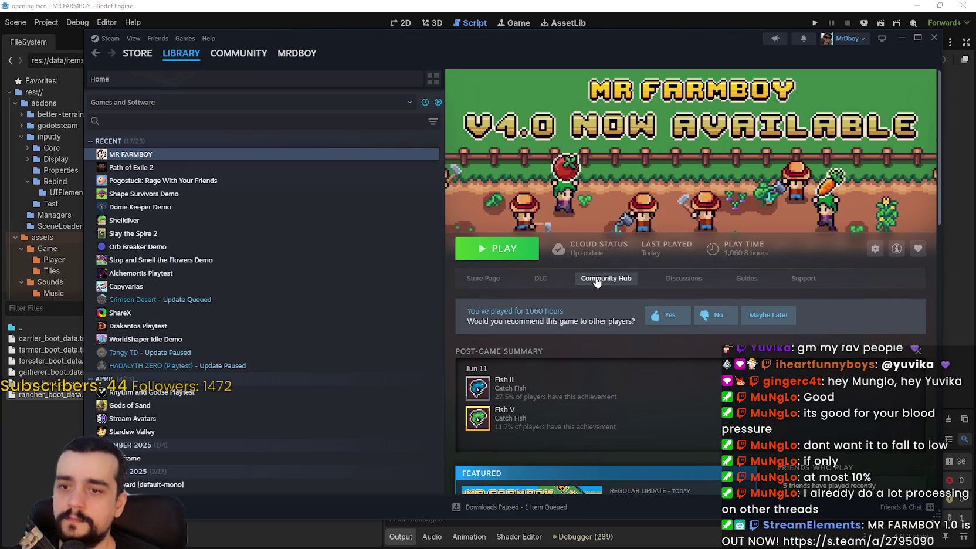
{"action": "left_click", "coordinate": [480, 279]}
{"action": "left_click_drag", "start_coordinate": [663, 43], "coordinate": [622, 34]}
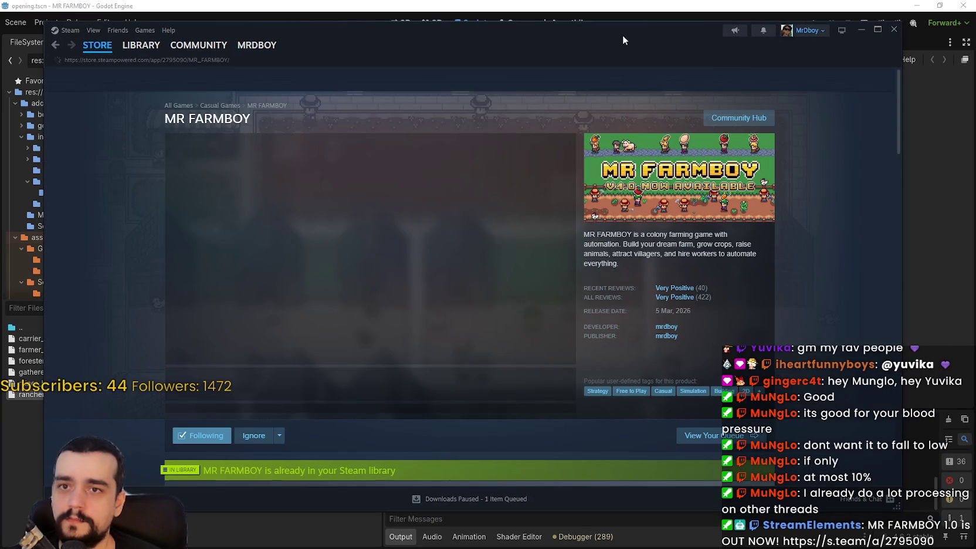
{"action": "left_click", "coordinate": [494, 389]}
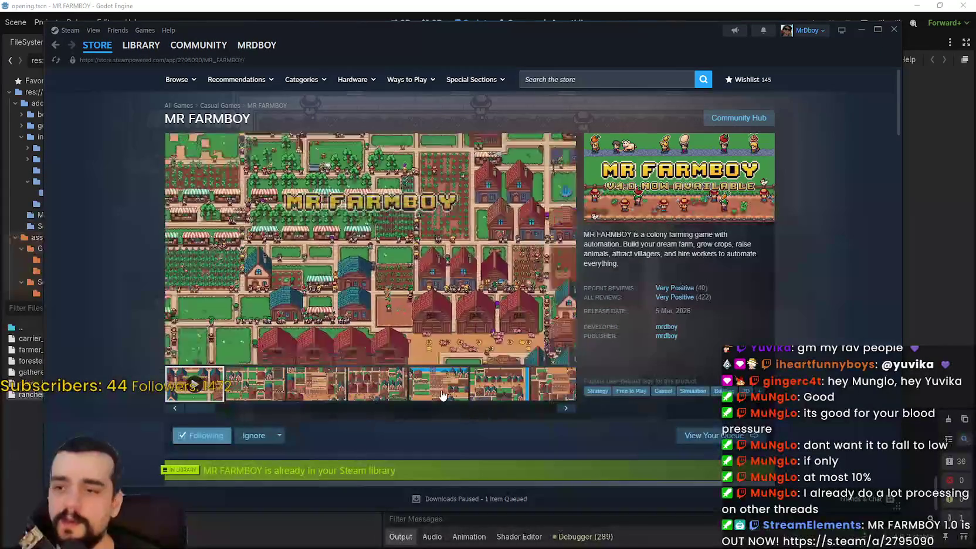
{"action": "left_click", "coordinate": [441, 388]}
{"action": "scroll", "coordinate": [464, 353], "scroll_direction": "down", "scroll_amount": 5}
{"action": "scroll", "coordinate": [455, 343], "scroll_direction": "down", "scroll_amount": 8}
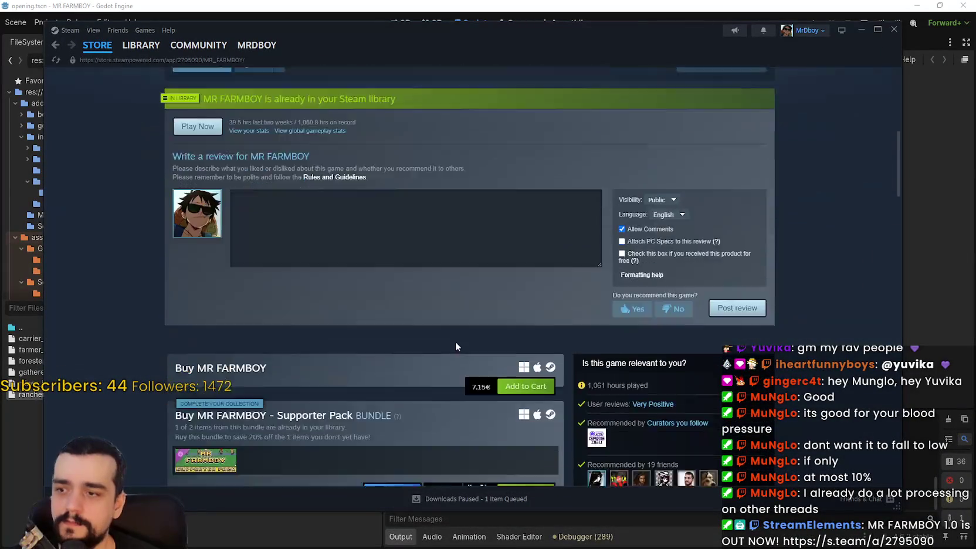
{"action": "scroll", "coordinate": [454, 346], "scroll_direction": "up", "scroll_amount": 10}
{"action": "scroll", "coordinate": [454, 349], "scroll_direction": "up", "scroll_amount": 1}
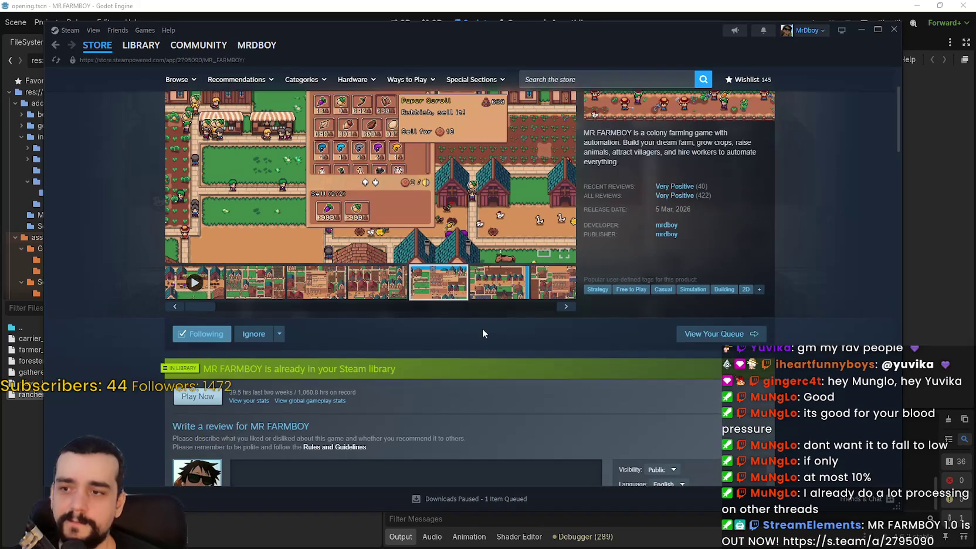
{"action": "scroll", "coordinate": [501, 345], "scroll_direction": "up", "scroll_amount": 2}
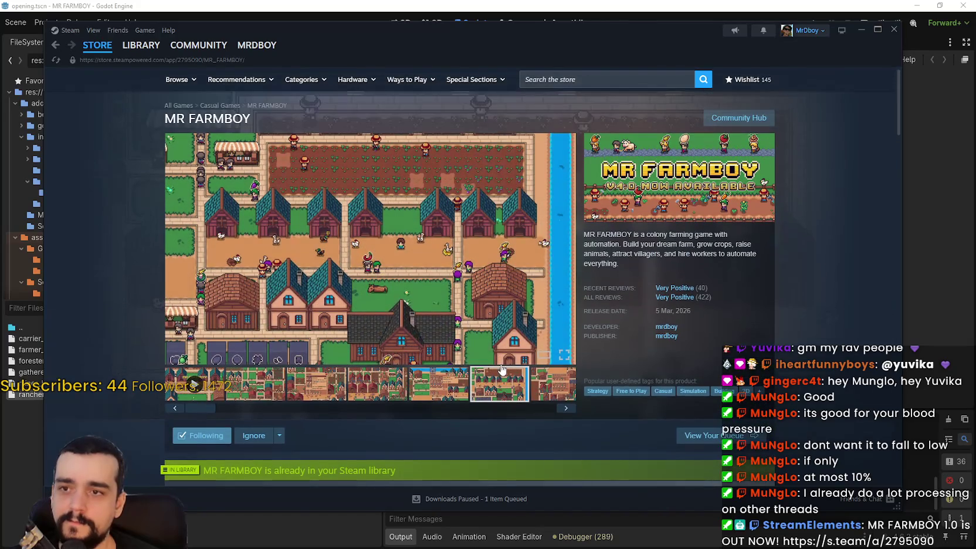
Visit the MR FARMBOY Community Hub, then switch to the Humble Bundle tab in Brave
{"action": "left_click", "coordinate": [739, 118]}
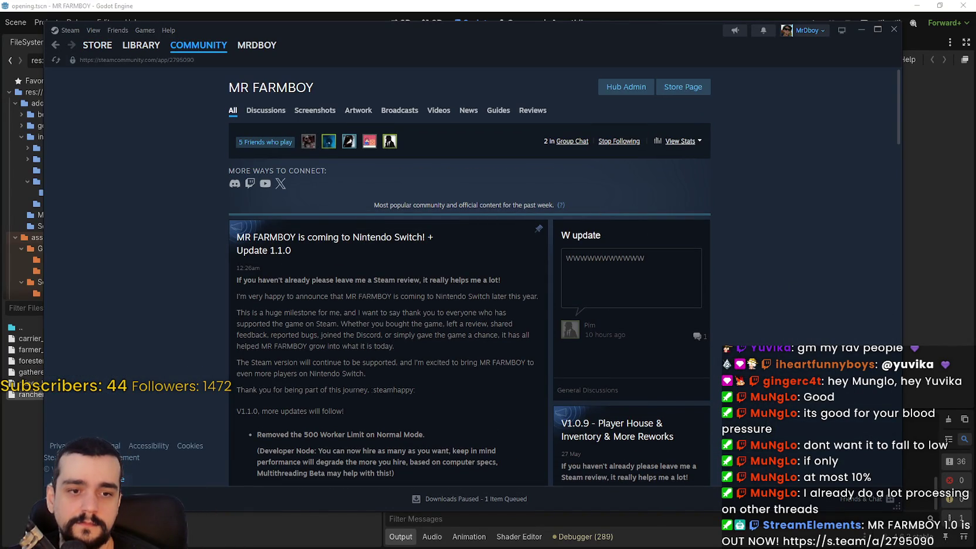
{"action": "key", "text": "alt+Tab"}
{"action": "left_click", "coordinate": [409, 9]}
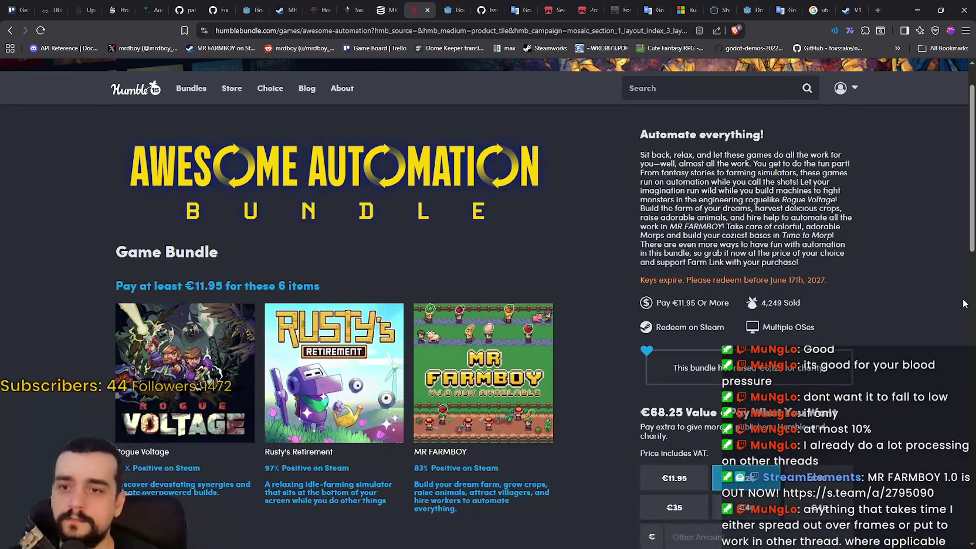
{"action": "scroll", "coordinate": [937, 294], "scroll_direction": "down", "scroll_amount": 1}
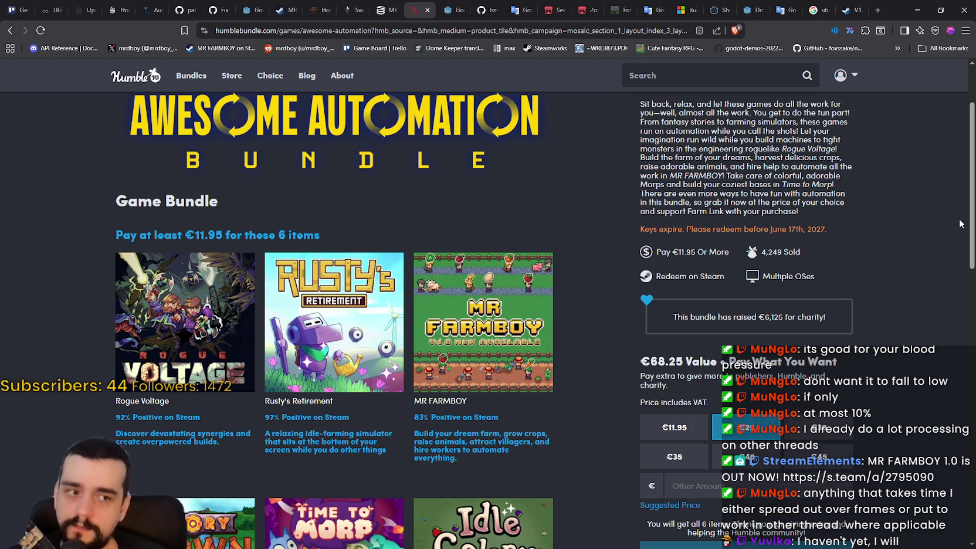
{"action": "scroll", "coordinate": [756, 275], "scroll_direction": "down", "scroll_amount": 4}
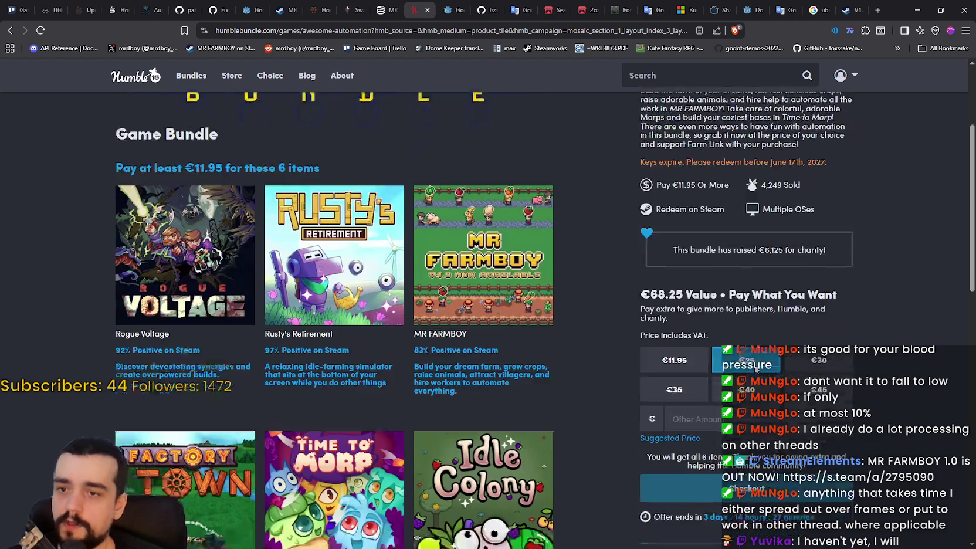
{"action": "scroll", "coordinate": [888, 386], "scroll_direction": "up", "scroll_amount": 4}
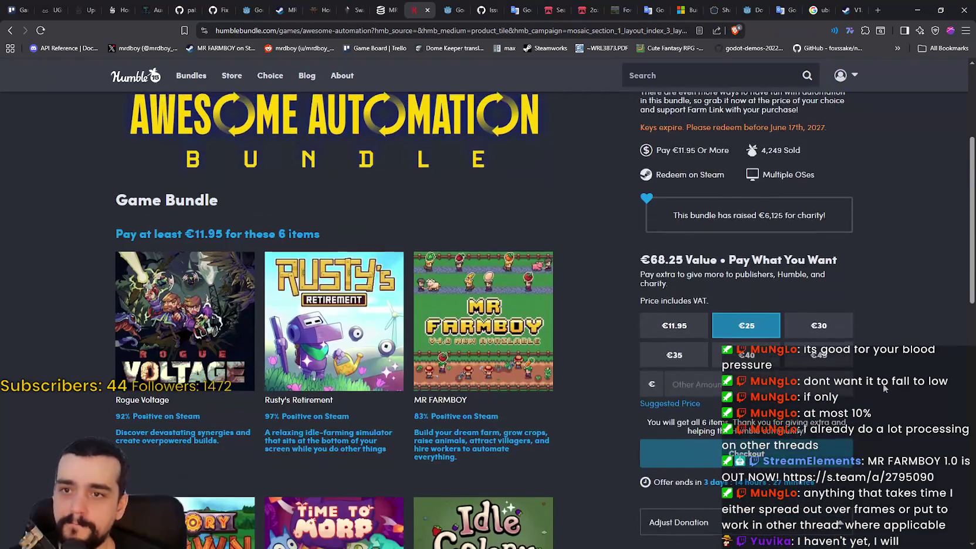
{"action": "scroll", "coordinate": [884, 383], "scroll_direction": "down", "scroll_amount": 2}
{"action": "scroll", "coordinate": [878, 382], "scroll_direction": "up", "scroll_amount": 1}
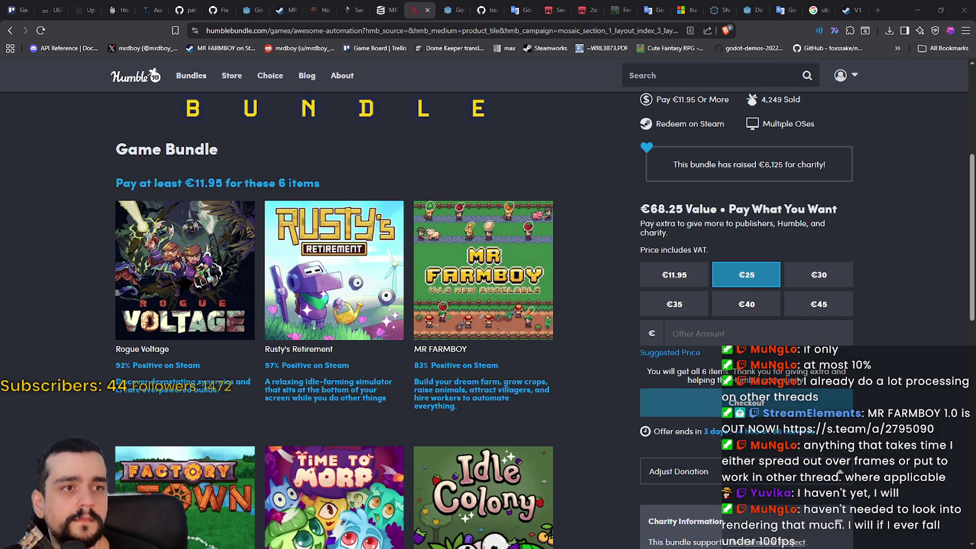
{"action": "key", "text": "alt+Tab"}
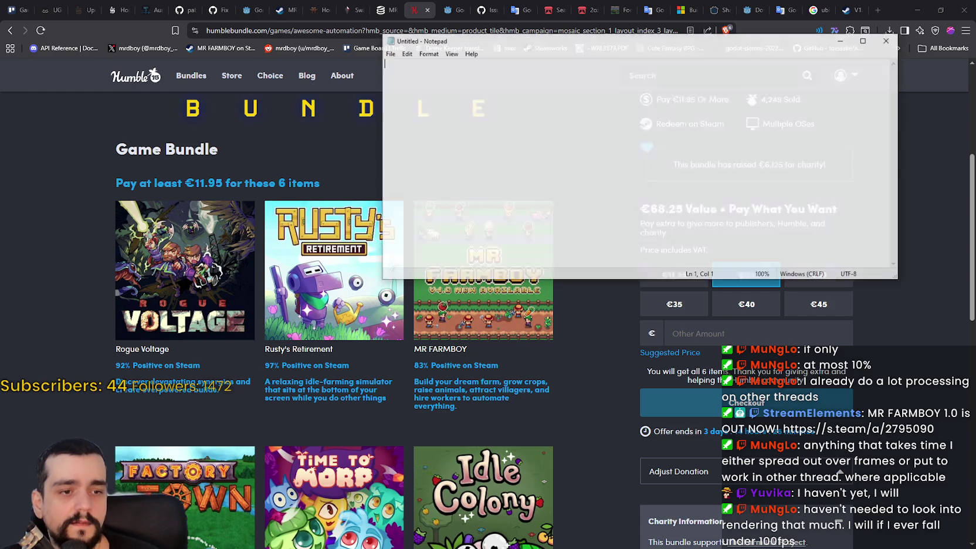
{"action": "key", "text": "alt+Tab"}
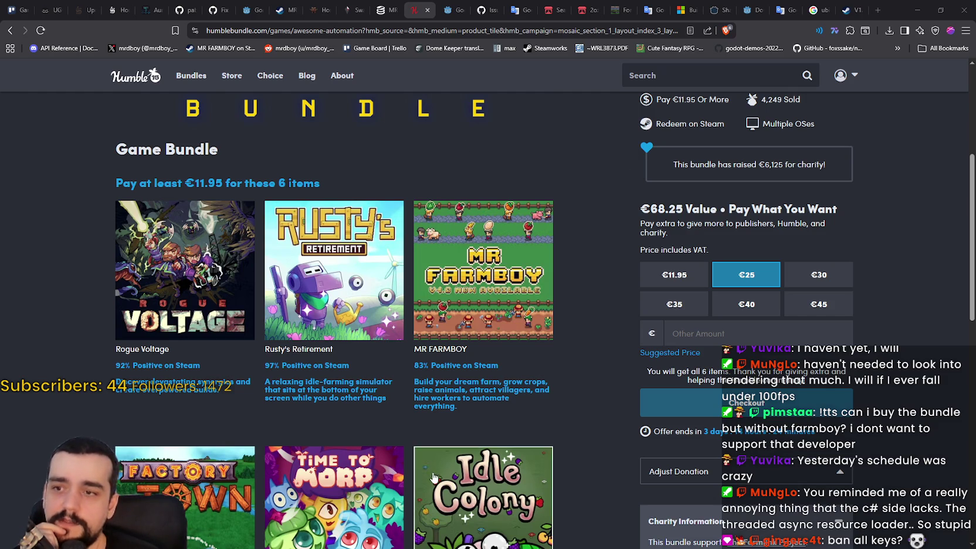
Scroll through the Awesome Automation Bundle page on Humble Bundle
{"action": "scroll", "coordinate": [388, 432], "scroll_direction": "down", "scroll_amount": 3}
{"action": "scroll", "coordinate": [416, 411], "scroll_direction": "up", "scroll_amount": 2}
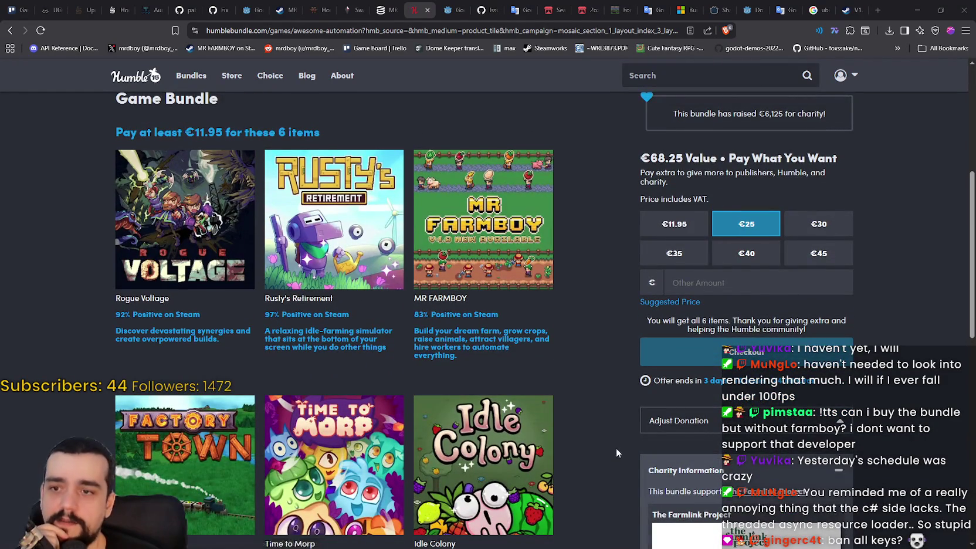
{"action": "scroll", "coordinate": [613, 455], "scroll_direction": "up", "scroll_amount": 1}
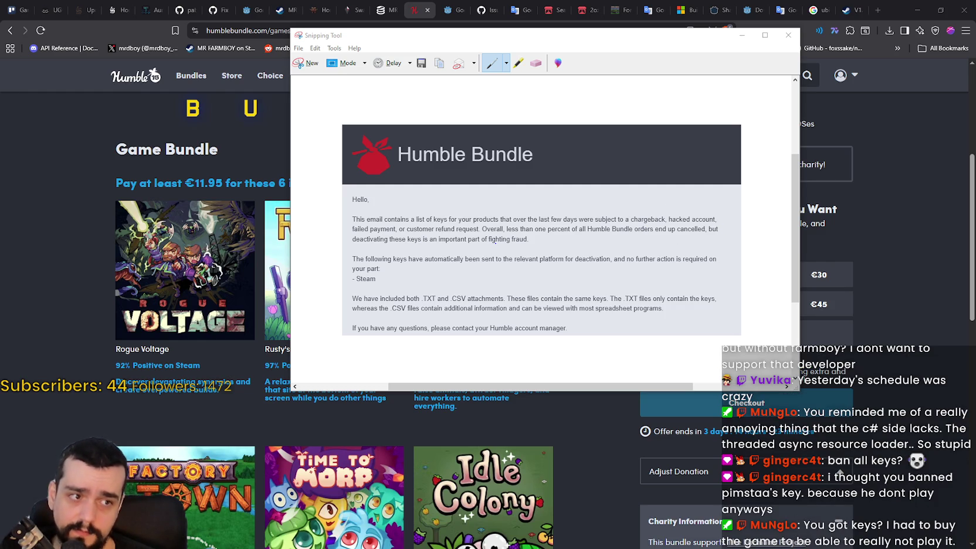
Underline the fraud and key-deactivation sentences in the email snip, then close it via the save prompt
{"action": "left_click_drag", "start_coordinate": [473, 245], "coordinate": [527, 240]}
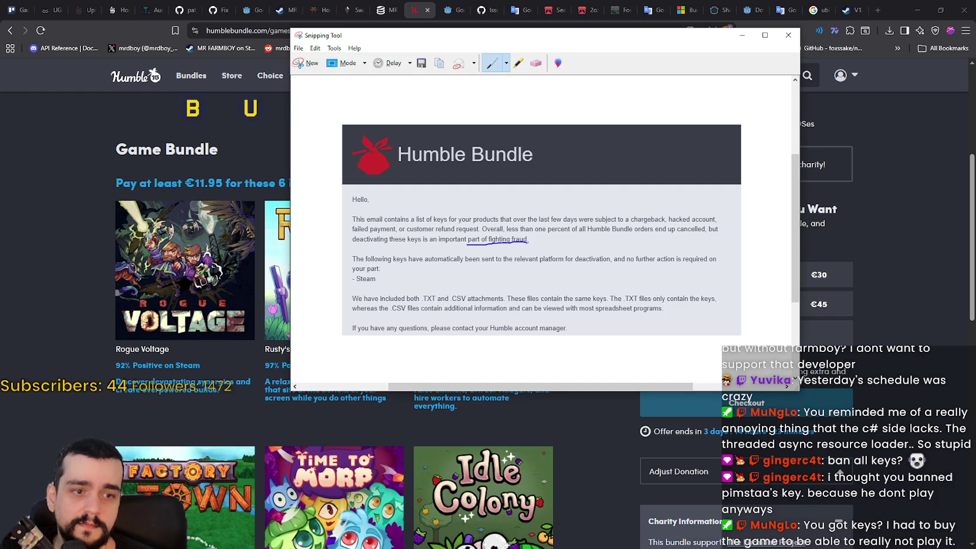
{"action": "left_click_drag", "start_coordinate": [357, 267], "coordinate": [717, 265]}
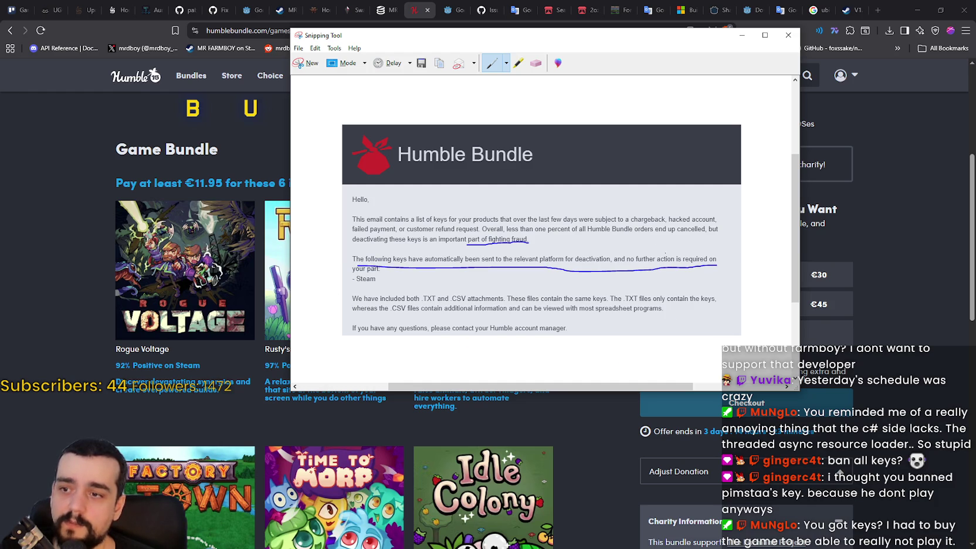
{"action": "left_click", "coordinate": [789, 35]}
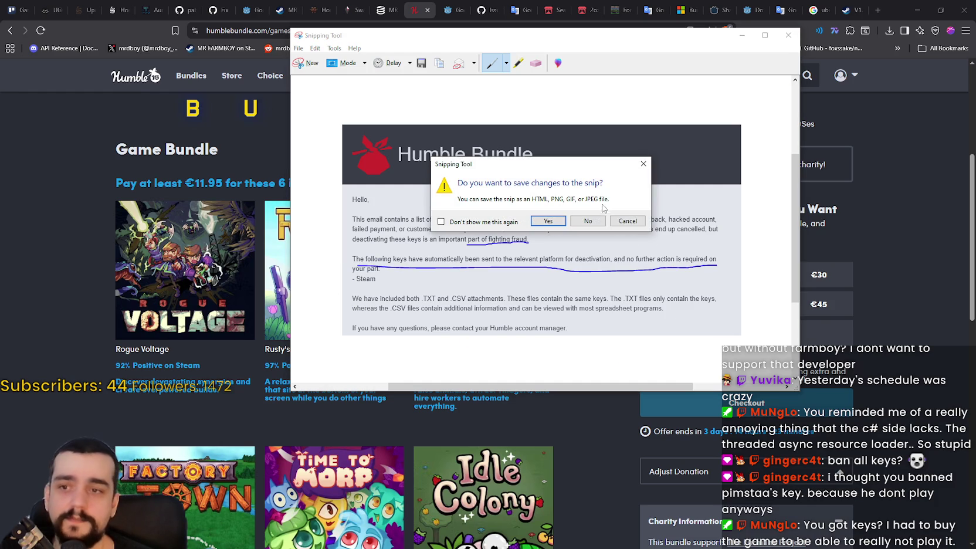
{"action": "left_click", "coordinate": [584, 221]}
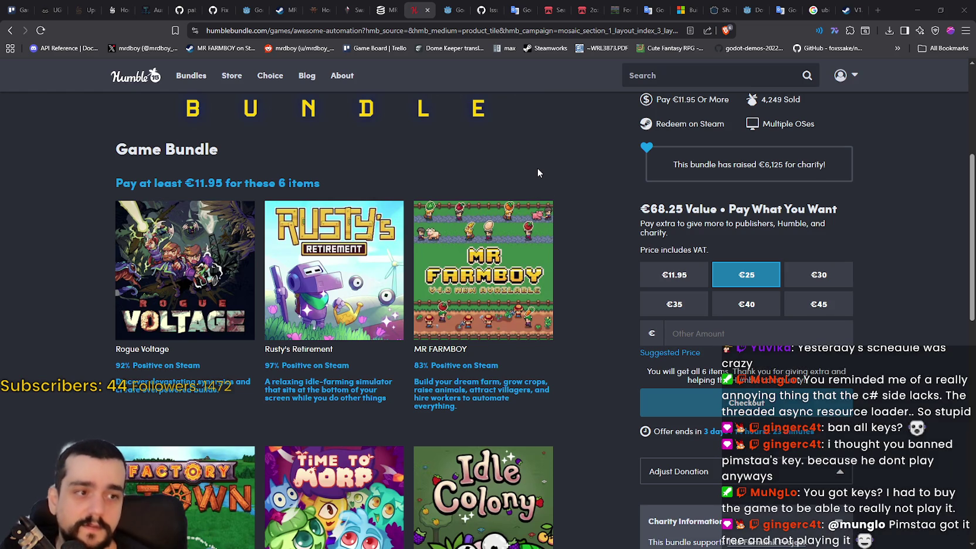
Scroll up and down the Awesome Automation Bundle page to review its listing
{"action": "scroll", "coordinate": [558, 208], "scroll_direction": "up", "scroll_amount": 2}
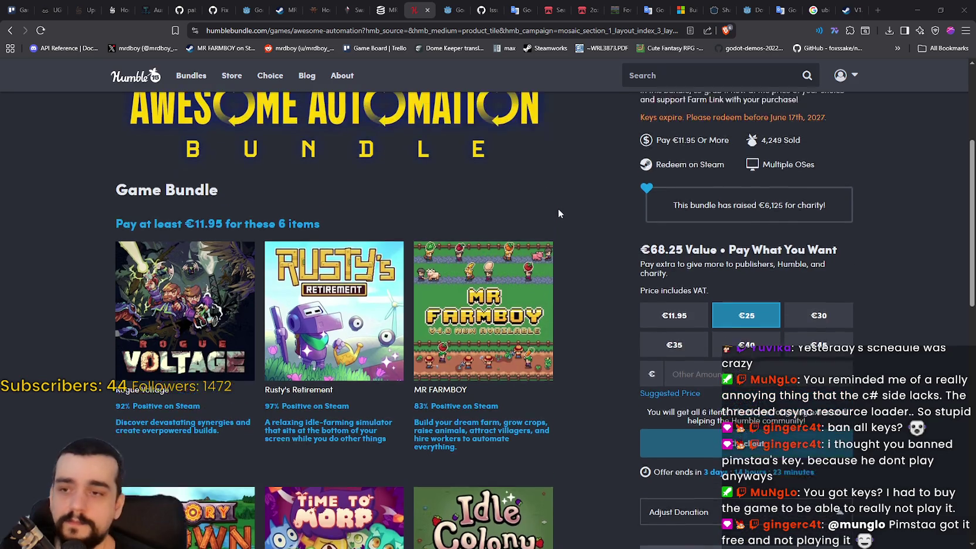
{"action": "scroll", "coordinate": [604, 248], "scroll_direction": "down", "scroll_amount": 5}
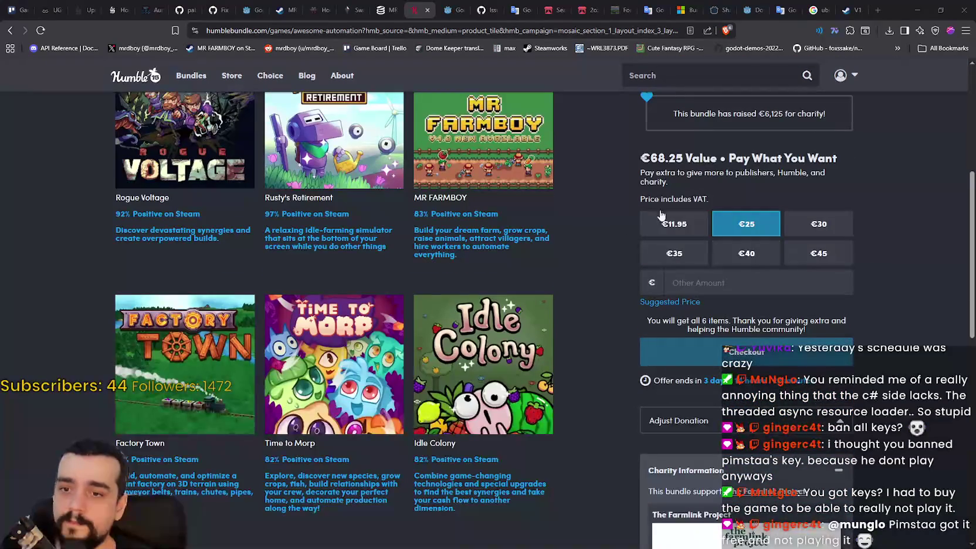
{"action": "scroll", "coordinate": [618, 335], "scroll_direction": "down", "scroll_amount": 1}
{"action": "scroll", "coordinate": [618, 336], "scroll_direction": "up", "scroll_amount": 2}
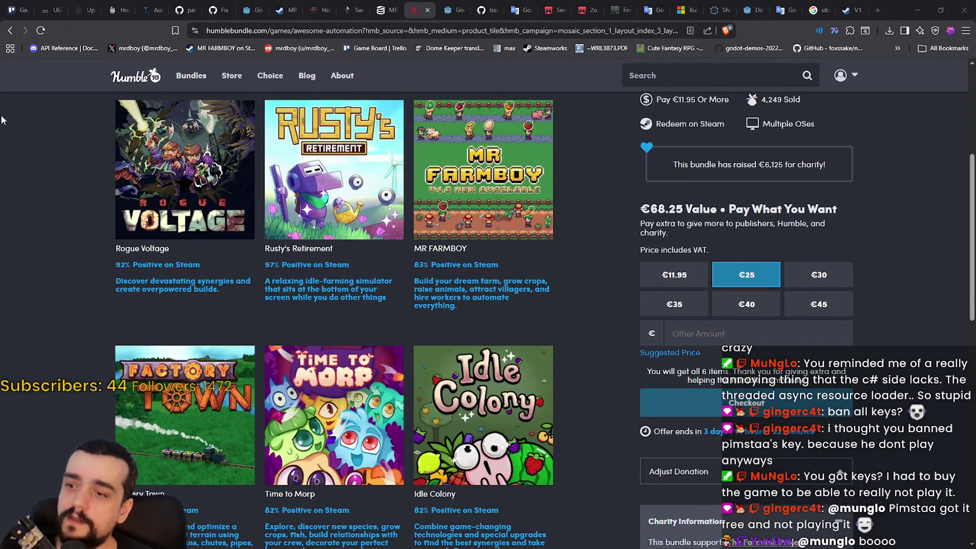
{"action": "scroll", "coordinate": [405, 420], "scroll_direction": "down", "scroll_amount": 1}
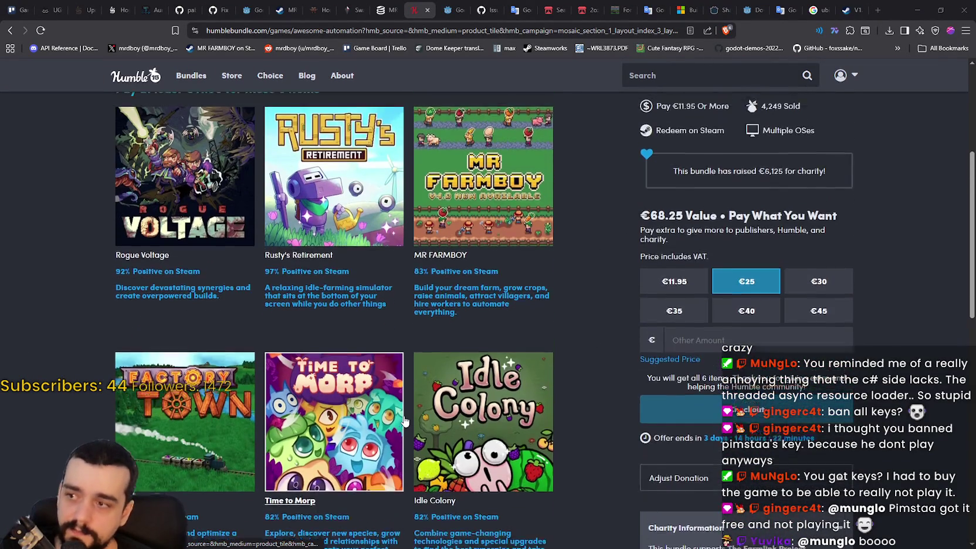
{"action": "scroll", "coordinate": [404, 420], "scroll_direction": "down", "scroll_amount": 1}
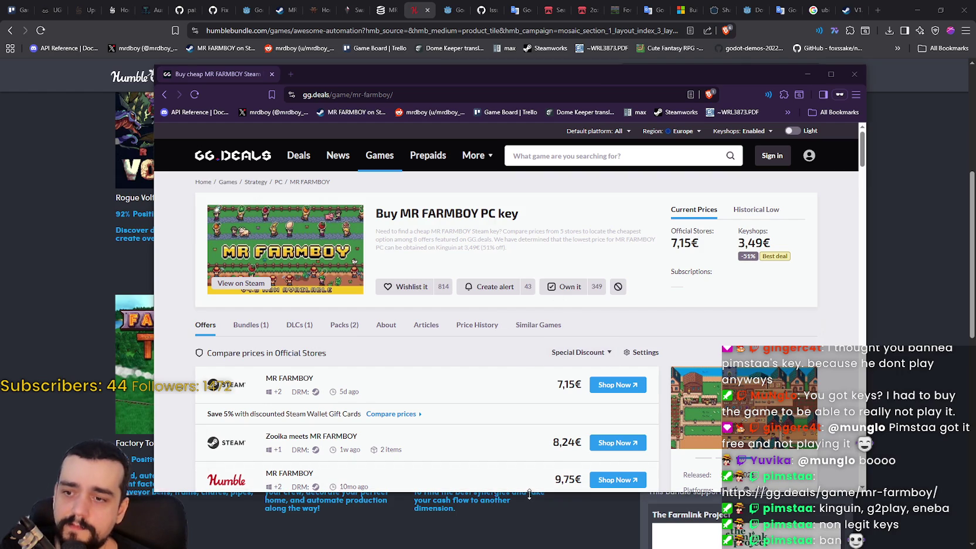
Enlarge and raise the GG.deals window, scroll its MR FARMBOY key offers, then return to Humble Bundle
{"action": "left_click_drag", "start_coordinate": [529, 492], "coordinate": [528, 544]}
{"action": "mouse_move", "coordinate": [443, 74]}
{"action": "left_mouse_down"}
{"action": "mouse_move", "coordinate": [478, 68]}
{"action": "mouse_move", "coordinate": [467, 21]}
{"action": "left_mouse_up"}
{"action": "scroll", "coordinate": [502, 377], "scroll_direction": "down", "scroll_amount": 1}
{"action": "scroll", "coordinate": [502, 377], "scroll_direction": "down", "scroll_amount": 1}
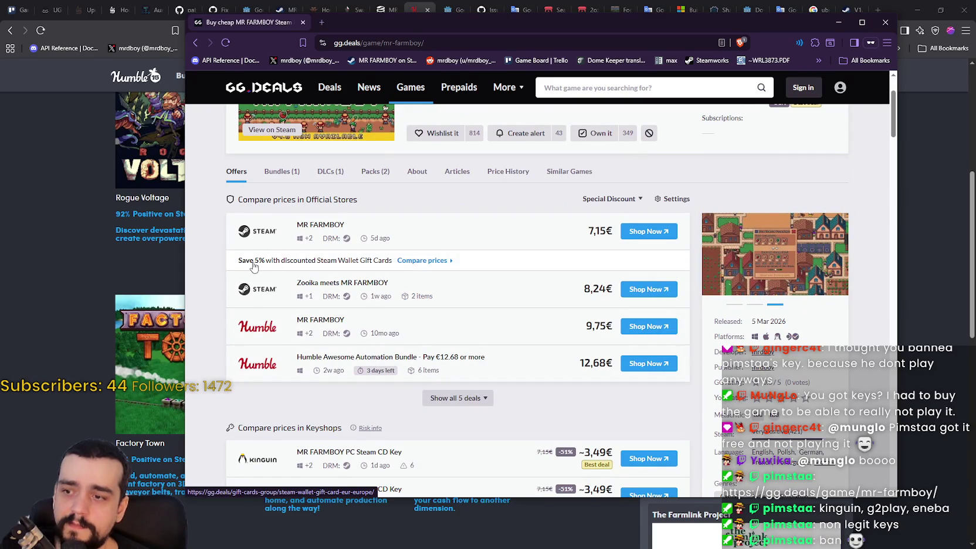
{"action": "scroll", "coordinate": [252, 266], "scroll_direction": "down", "scroll_amount": 2}
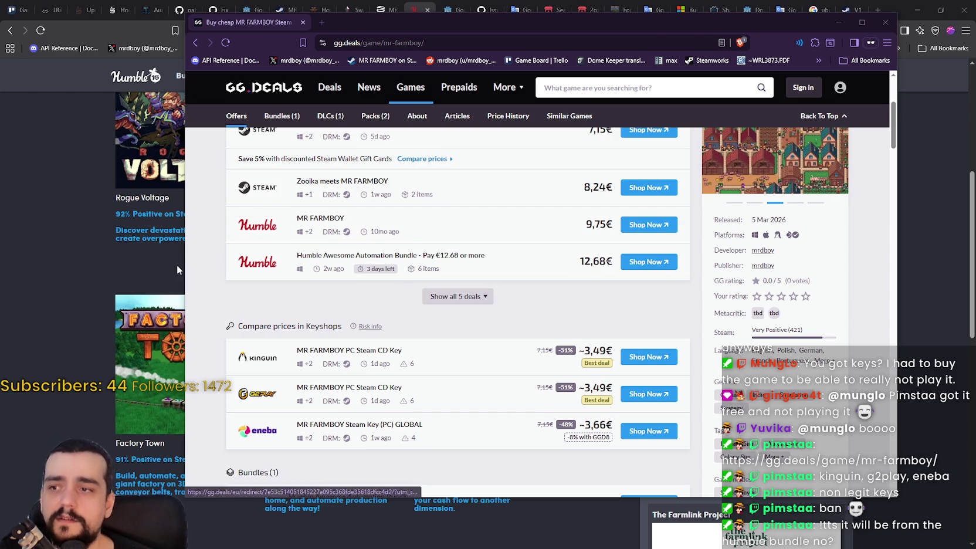
{"action": "scroll", "coordinate": [223, 317], "scroll_direction": "up", "scroll_amount": 4}
{"action": "scroll", "coordinate": [428, 359], "scroll_direction": "down", "scroll_amount": 2}
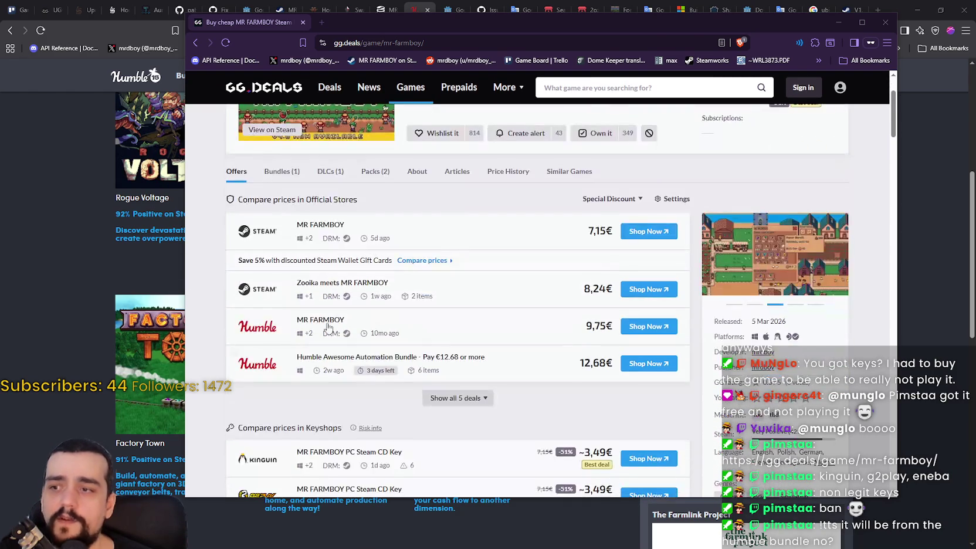
{"action": "left_click", "coordinate": [67, 273]}
Check the Awesome Automation Bundle's €11.95 tier for 6 games, then bring up Calculator
{"action": "scroll", "coordinate": [579, 311], "scroll_direction": "up", "scroll_amount": 1}
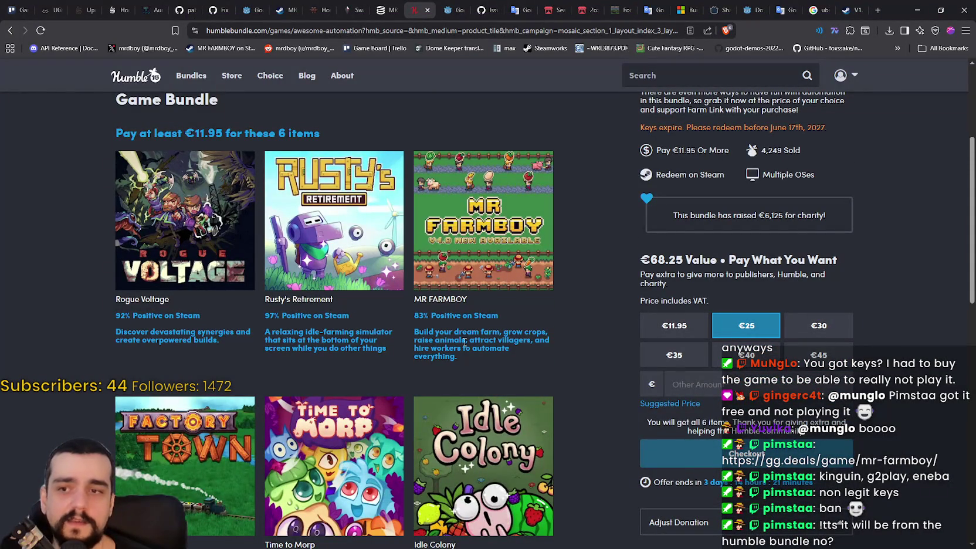
{"action": "scroll", "coordinate": [556, 300], "scroll_direction": "up", "scroll_amount": 1}
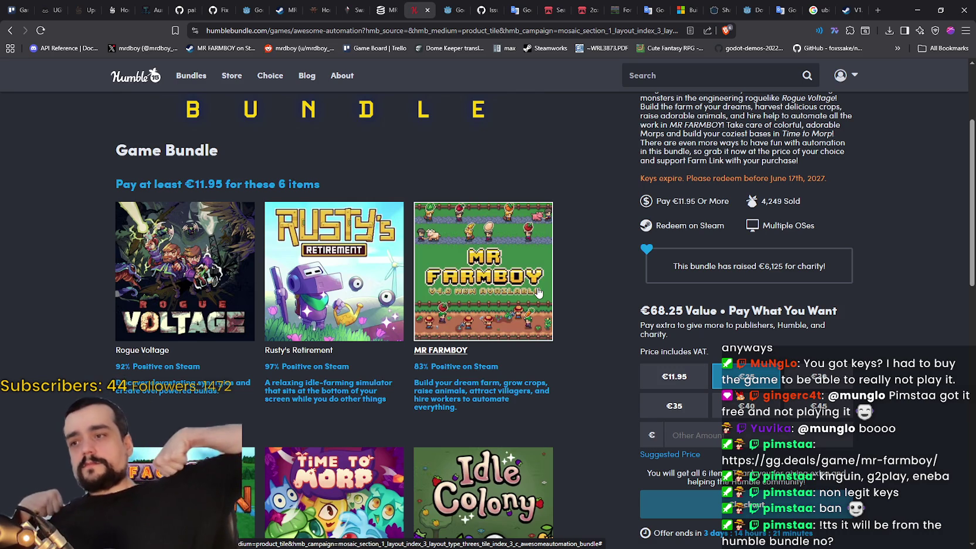
{"action": "scroll", "coordinate": [637, 277], "scroll_direction": "up", "scroll_amount": 2}
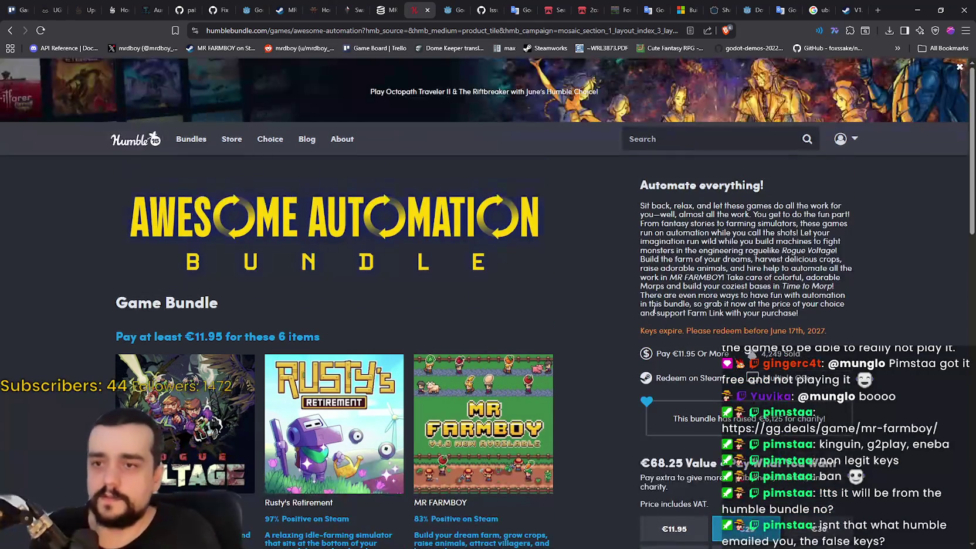
{"action": "scroll", "coordinate": [637, 276], "scroll_direction": "down", "scroll_amount": 1}
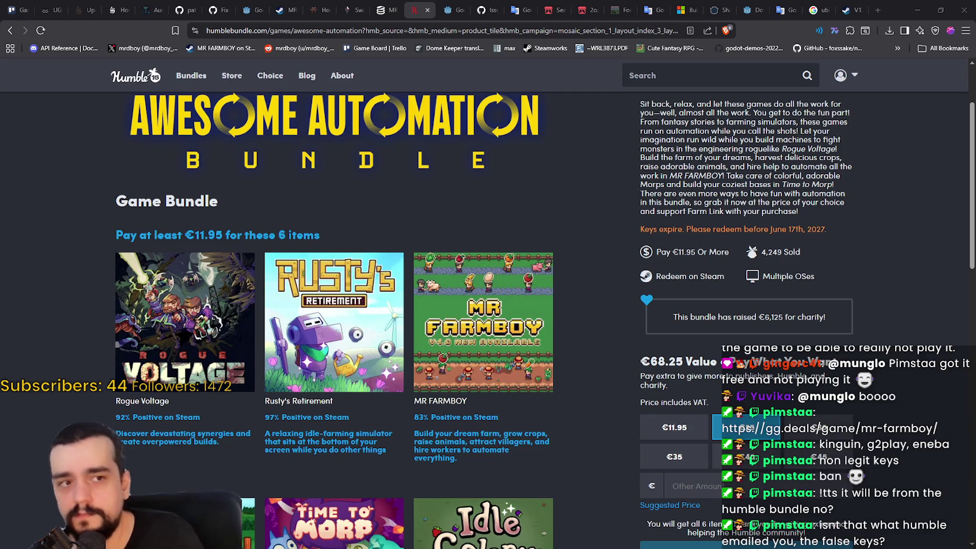
{"action": "key", "text": "XF86Calculator"}
{"action": "type", "text": "12"}
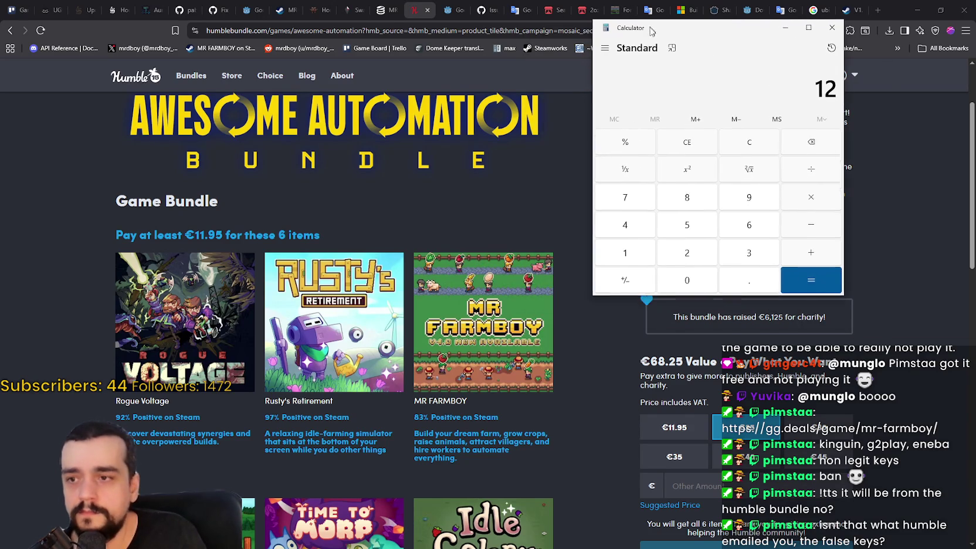
Divide 12 by 6 to get 2, then return to the gg.deals MR FARMBOY page
{"action": "key", "text": "6"}
{"action": "key", "text": "Return"}
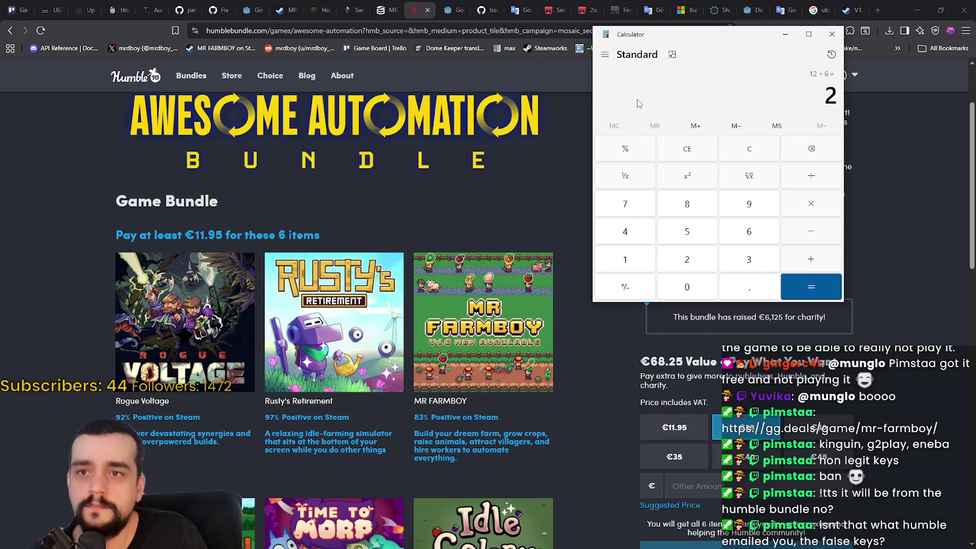
{"action": "left_click_drag", "start_coordinate": [840, 98], "coordinate": [824, 96]}
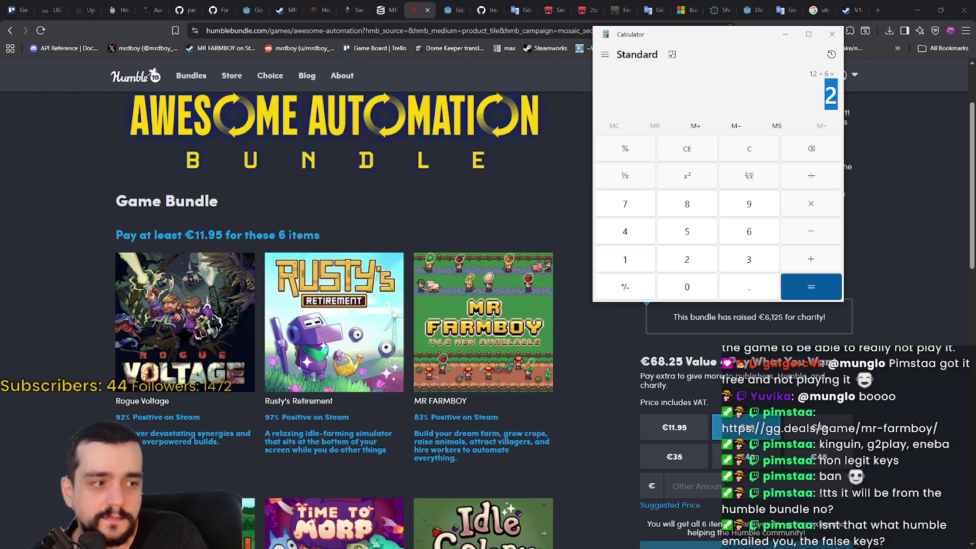
{"action": "key", "text": "alt+Tab"}
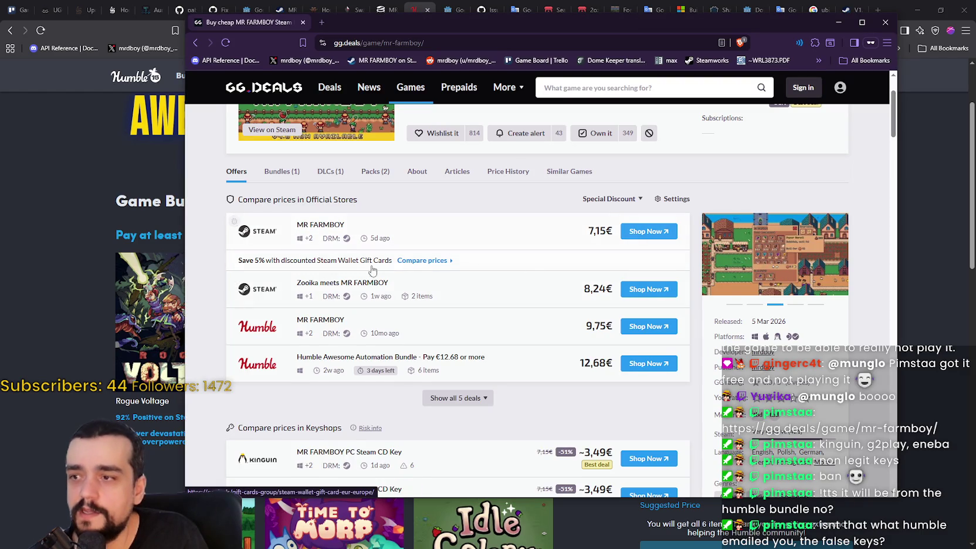
{"action": "scroll", "coordinate": [385, 271], "scroll_direction": "up", "scroll_amount": 3}
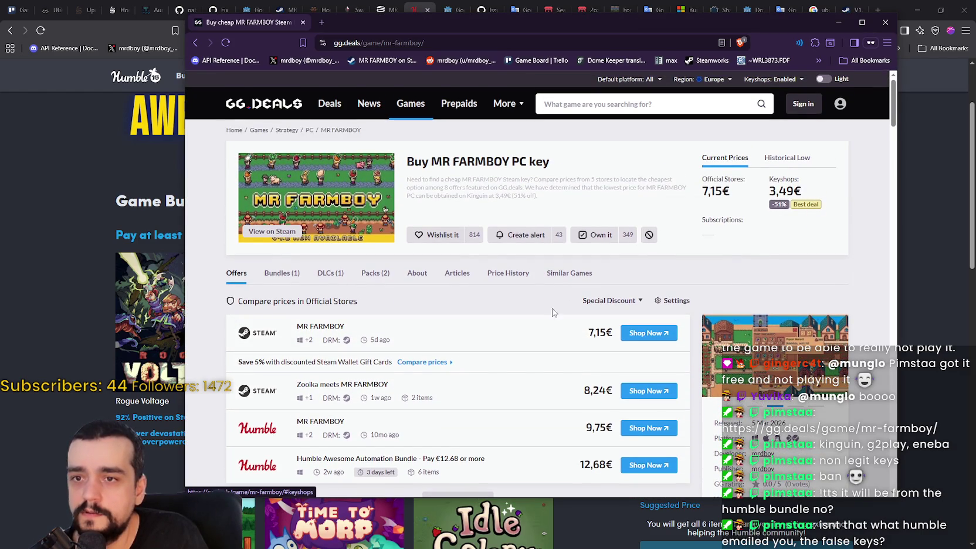
{"action": "scroll", "coordinate": [647, 264], "scroll_direction": "down", "scroll_amount": 1}
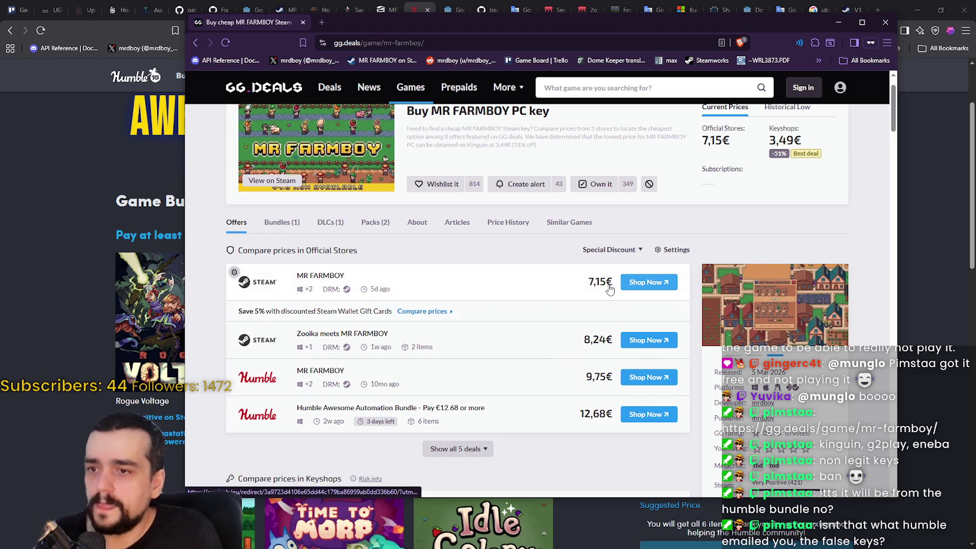
{"action": "scroll", "coordinate": [600, 286], "scroll_direction": "up", "scroll_amount": 1}
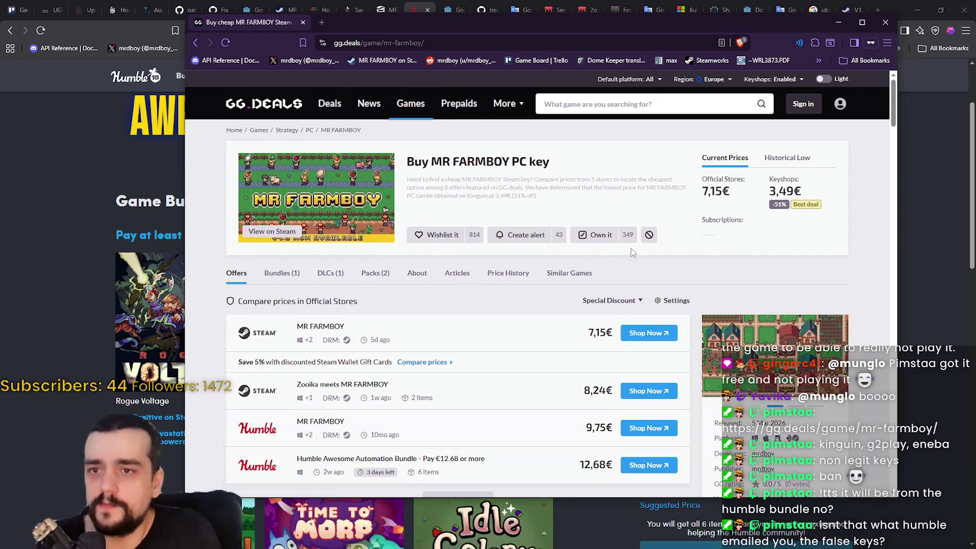
{"action": "scroll", "coordinate": [428, 282], "scroll_direction": "down", "scroll_amount": 3}
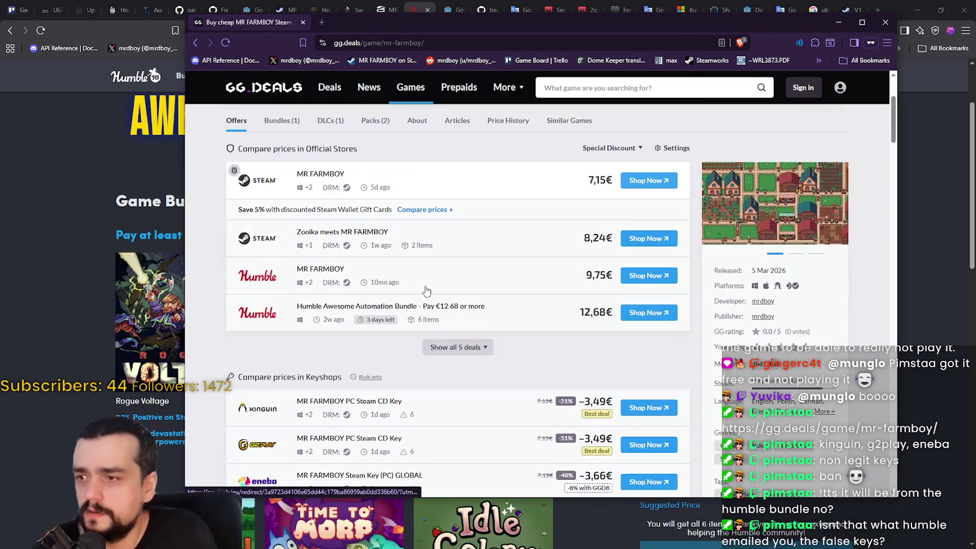
{"action": "scroll", "coordinate": [352, 281], "scroll_direction": "down", "scroll_amount": 2}
{"action": "mouse_move", "coordinate": [602, 301]}
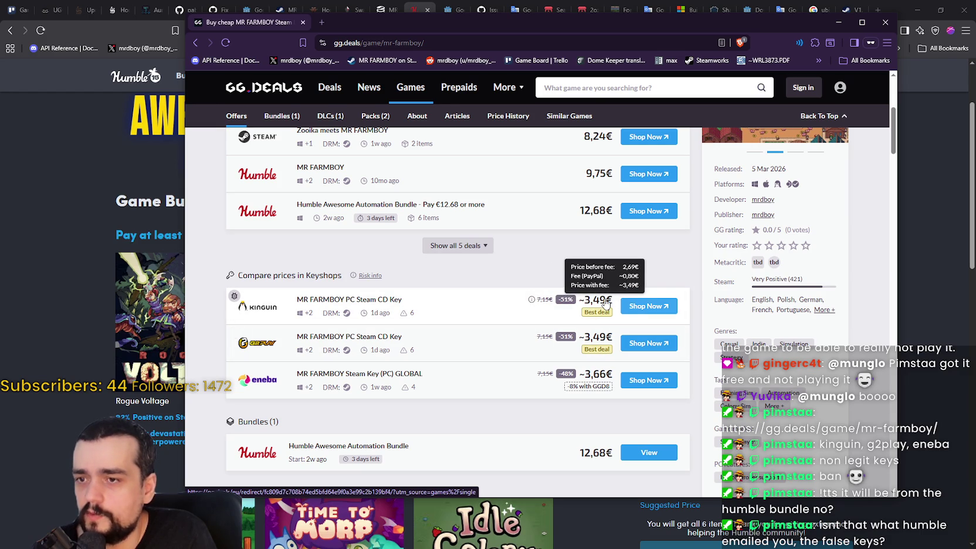
{"action": "scroll", "coordinate": [470, 373], "scroll_direction": "down", "scroll_amount": 2}
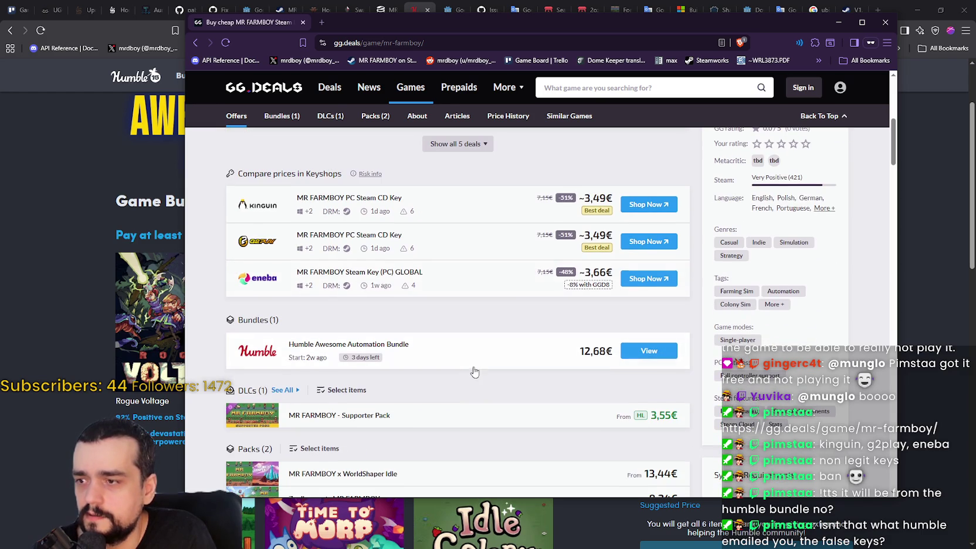
{"action": "scroll", "coordinate": [403, 370], "scroll_direction": "down", "scroll_amount": 2}
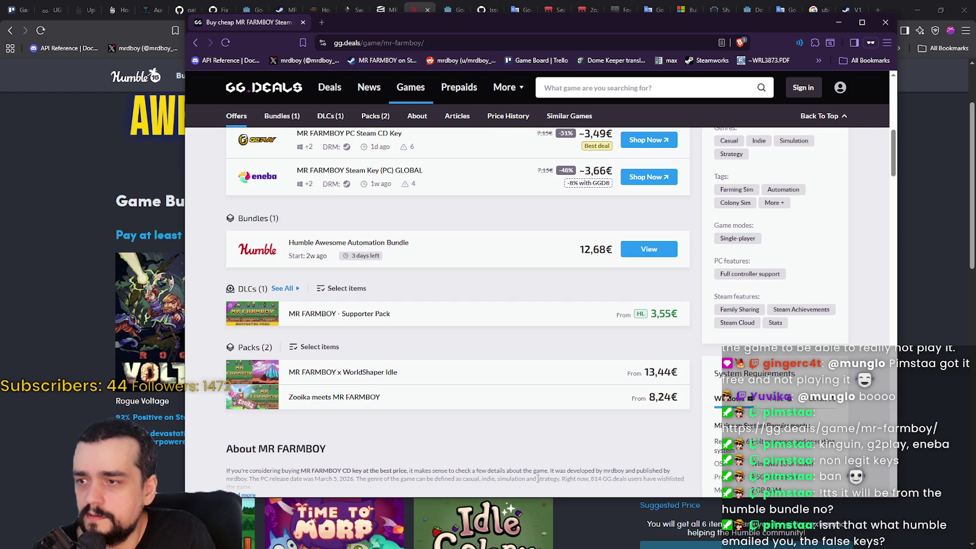
{"action": "scroll", "coordinate": [541, 448], "scroll_direction": "down", "scroll_amount": 1}
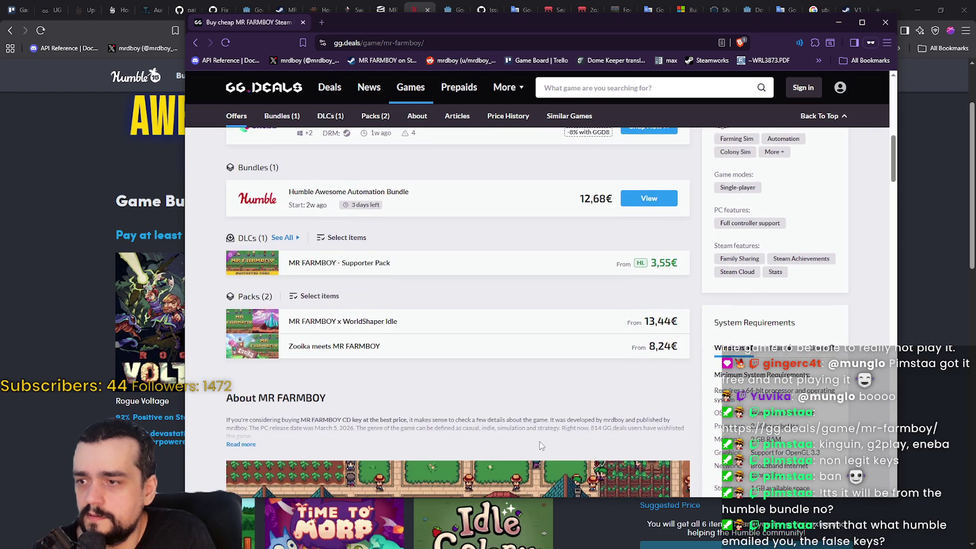
{"action": "scroll", "coordinate": [541, 443], "scroll_direction": "up", "scroll_amount": 10}
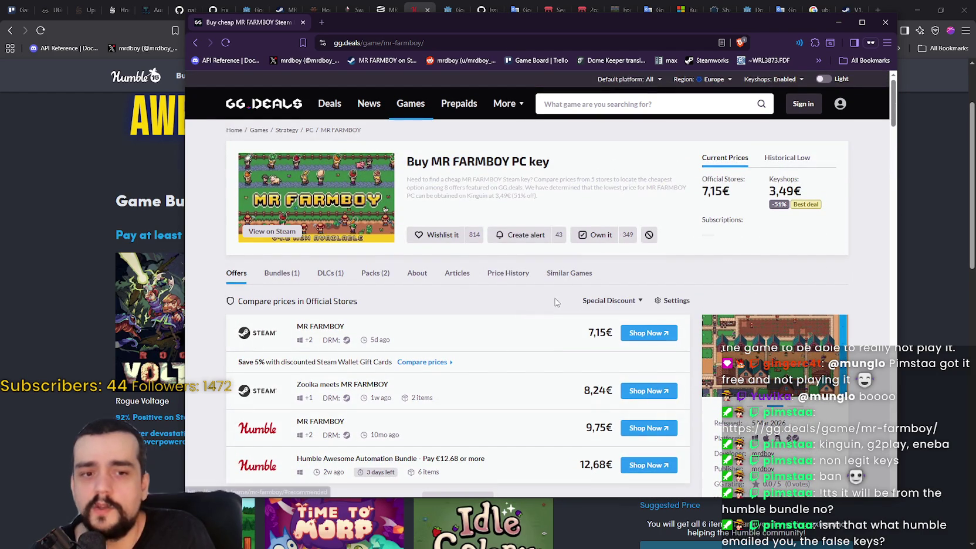
{"action": "left_click", "coordinate": [886, 23]}
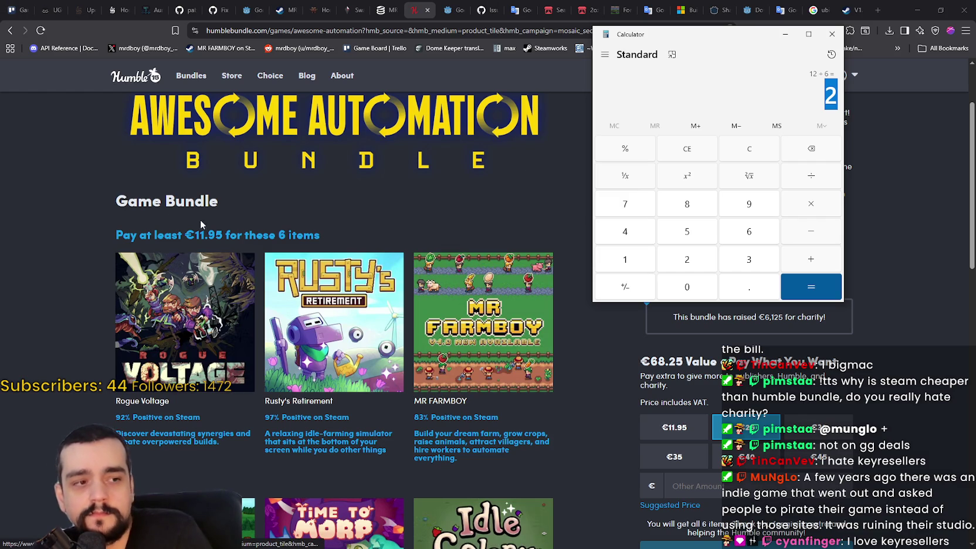
Close Calculator, leaving the Awesome Automation Bundle's 'Automate everything!' description in view
{"action": "left_click", "coordinate": [831, 33]}
{"action": "scroll", "coordinate": [621, 322], "scroll_direction": "down", "scroll_amount": 3}
{"action": "scroll", "coordinate": [620, 310], "scroll_direction": "up", "scroll_amount": 5}
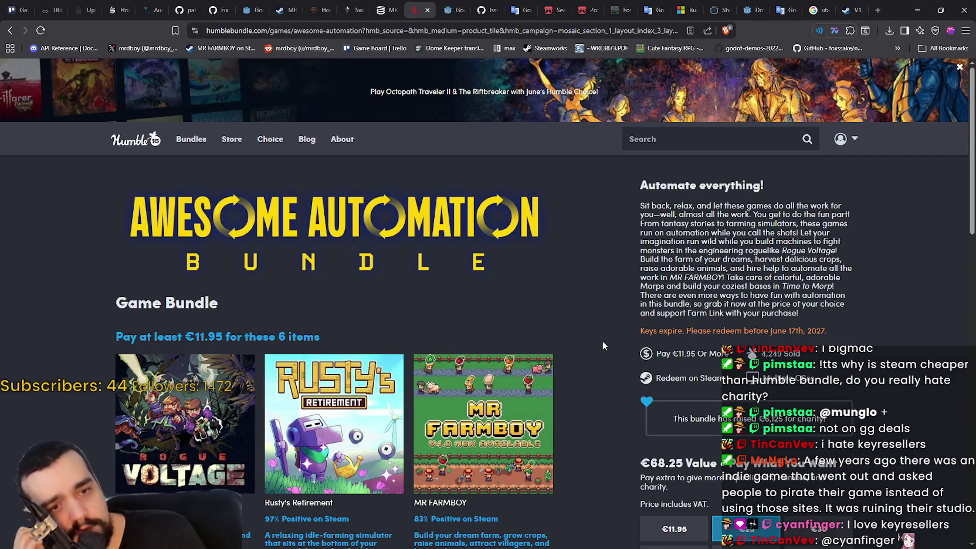
Scroll through the Awesome Automation bundle's game tiles
{"action": "scroll", "coordinate": [622, 249], "scroll_direction": "down", "scroll_amount": 2}
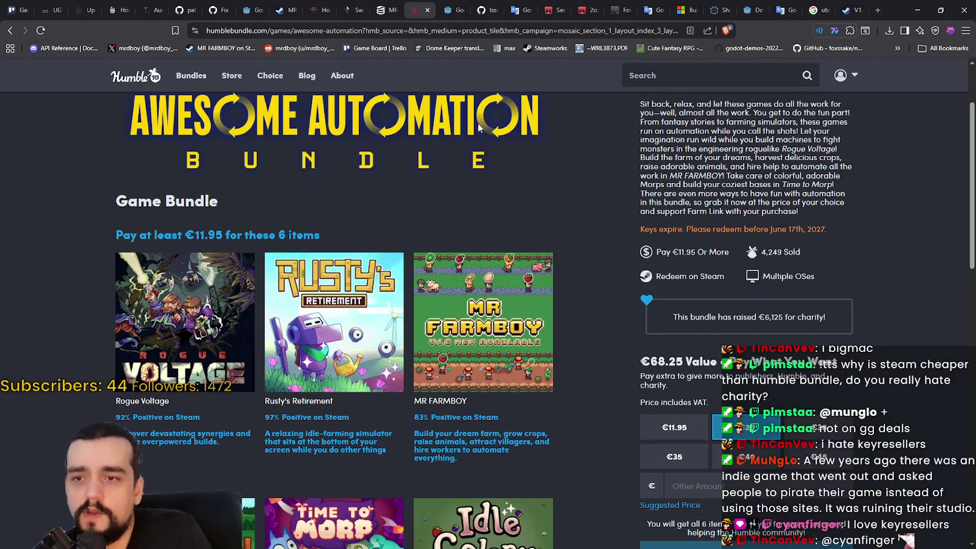
{"action": "scroll", "coordinate": [465, 256], "scroll_direction": "down", "scroll_amount": 1}
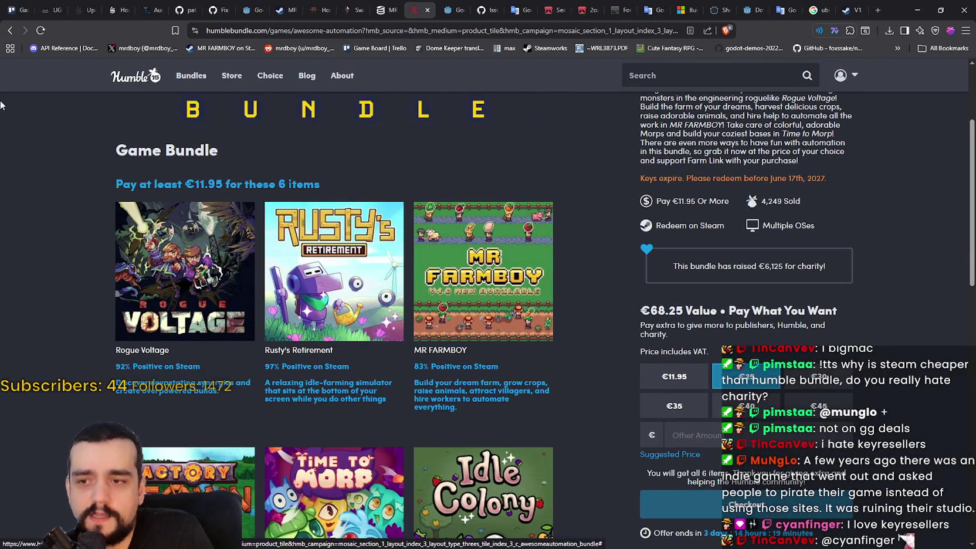
{"action": "scroll", "coordinate": [517, 339], "scroll_direction": "up", "scroll_amount": 3}
{"action": "scroll", "coordinate": [522, 306], "scroll_direction": "down", "scroll_amount": 1}
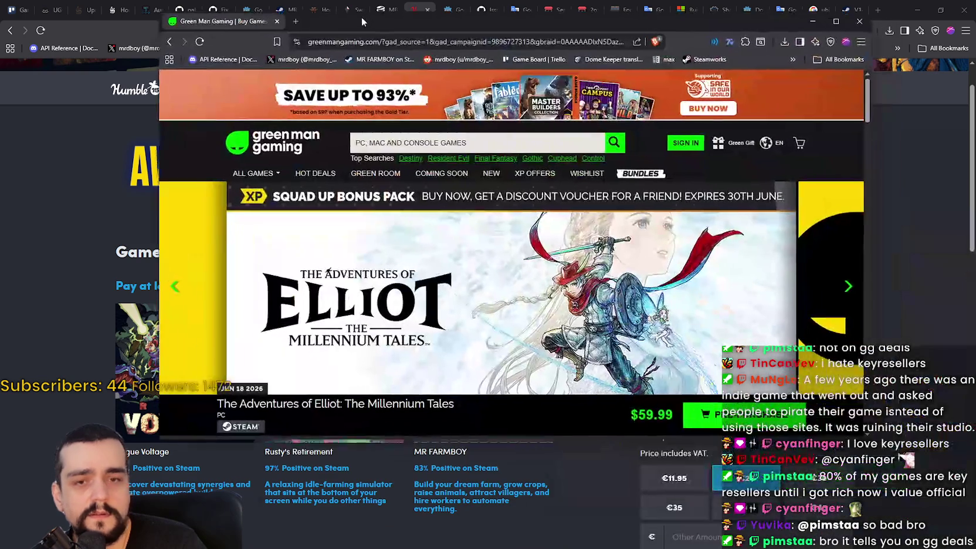
Shift the Green Man Gaming window to the right and start down its homepage
{"action": "scroll", "coordinate": [467, 287], "scroll_direction": "down", "scroll_amount": 4}
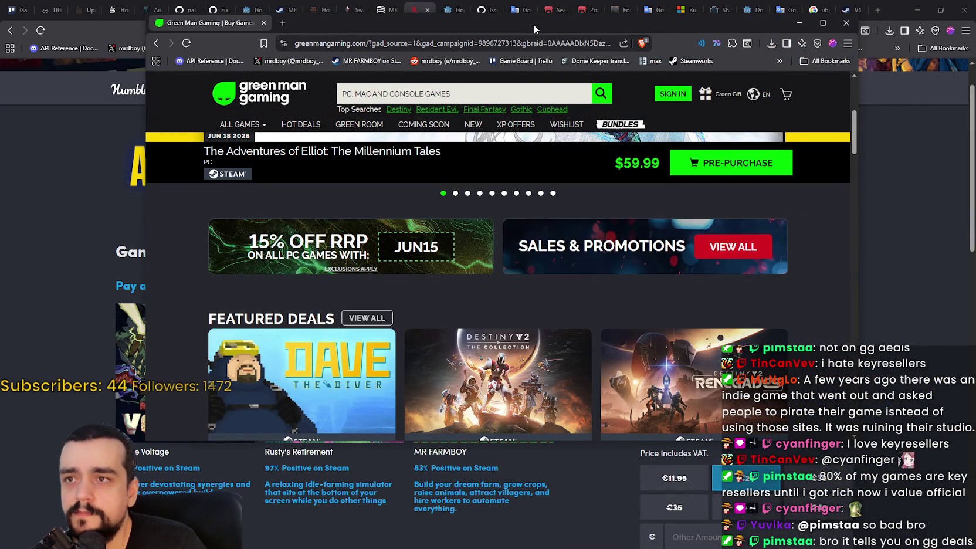
{"action": "left_click_drag", "start_coordinate": [533, 25], "coordinate": [594, 25]}
{"action": "scroll", "coordinate": [530, 336], "scroll_direction": "down", "scroll_amount": 3}
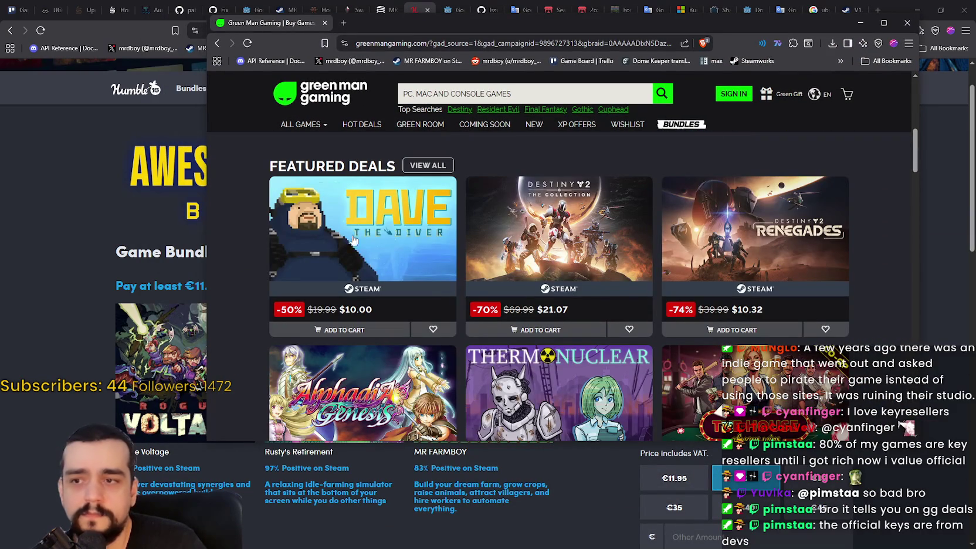
{"action": "scroll", "coordinate": [409, 371], "scroll_direction": "down", "scroll_amount": 4}
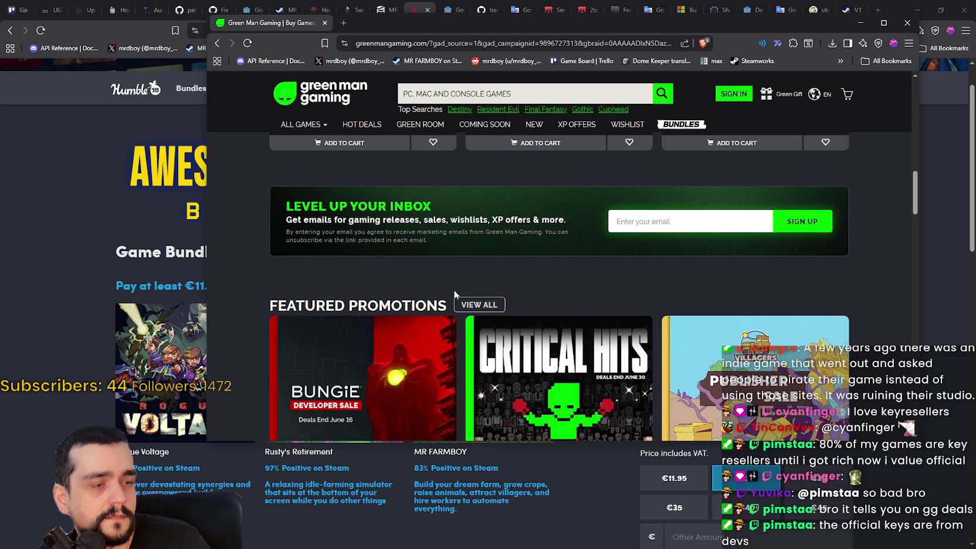
Browse Featured Deals, promotions and What's Hot, then select Destiny 2's $69.99 price
{"action": "scroll", "coordinate": [454, 289], "scroll_direction": "down", "scroll_amount": 4}
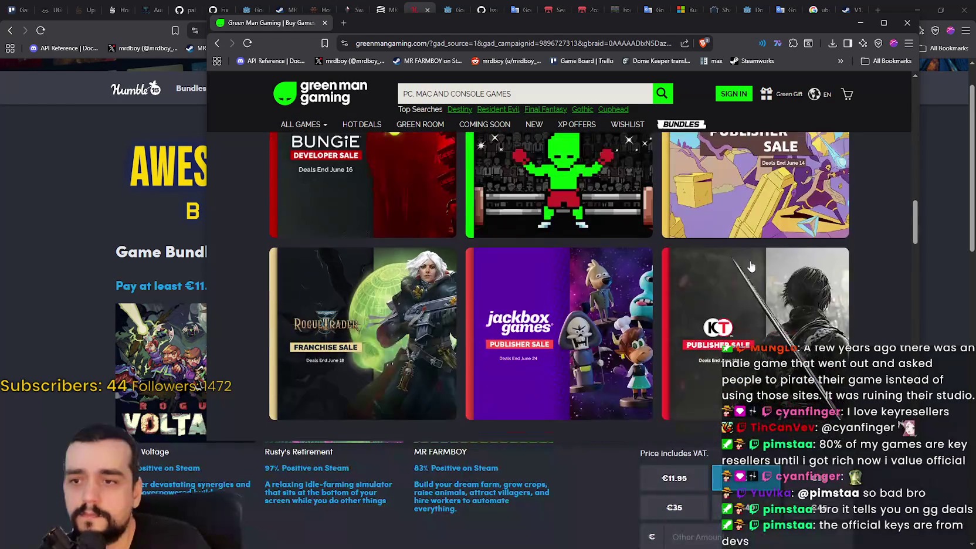
{"action": "scroll", "coordinate": [898, 326], "scroll_direction": "down", "scroll_amount": 5}
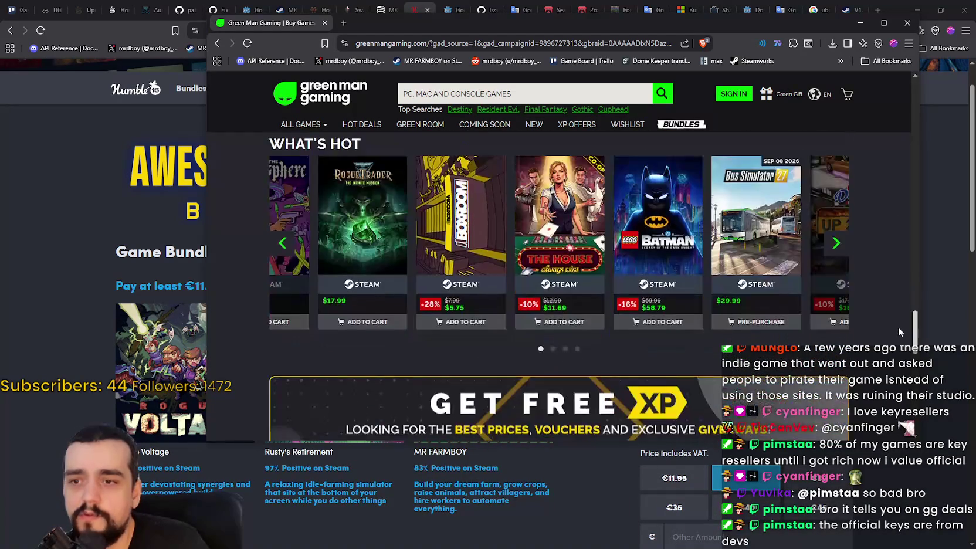
{"action": "scroll", "coordinate": [900, 351], "scroll_direction": "down", "scroll_amount": 5}
{"action": "scroll", "coordinate": [914, 163], "scroll_direction": "up", "scroll_amount": 15}
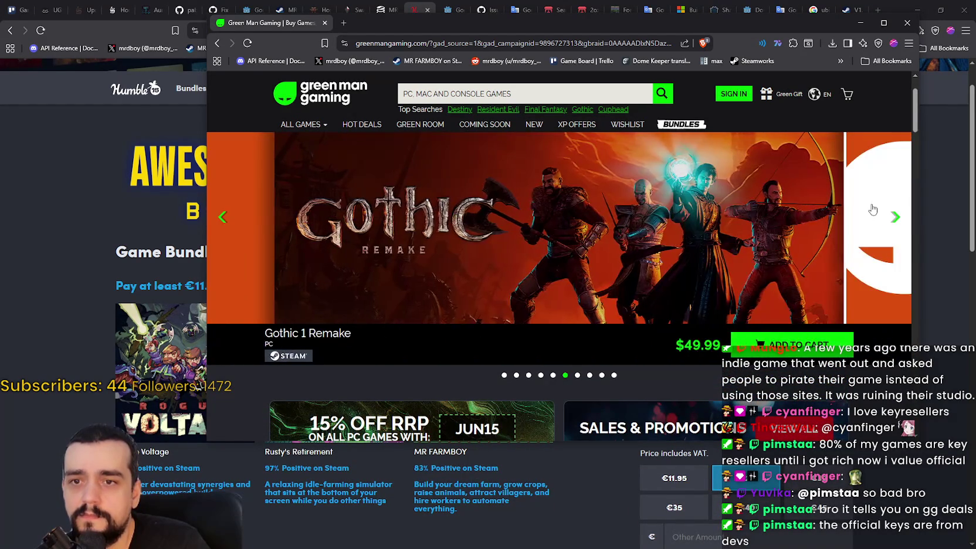
{"action": "scroll", "coordinate": [849, 337], "scroll_direction": "down", "scroll_amount": 3}
{"action": "scroll", "coordinate": [848, 337], "scroll_direction": "down", "scroll_amount": 4}
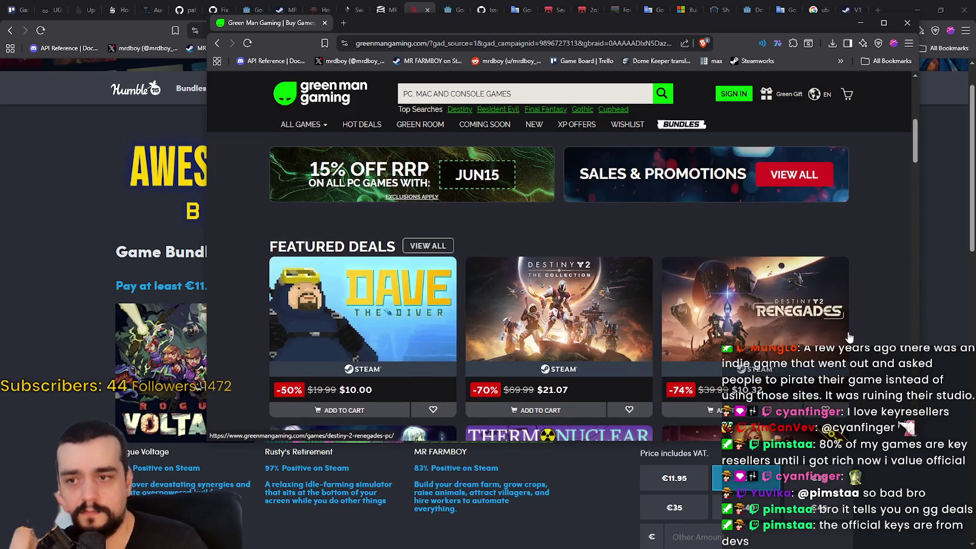
{"action": "scroll", "coordinate": [849, 291], "scroll_direction": "up", "scroll_amount": 2}
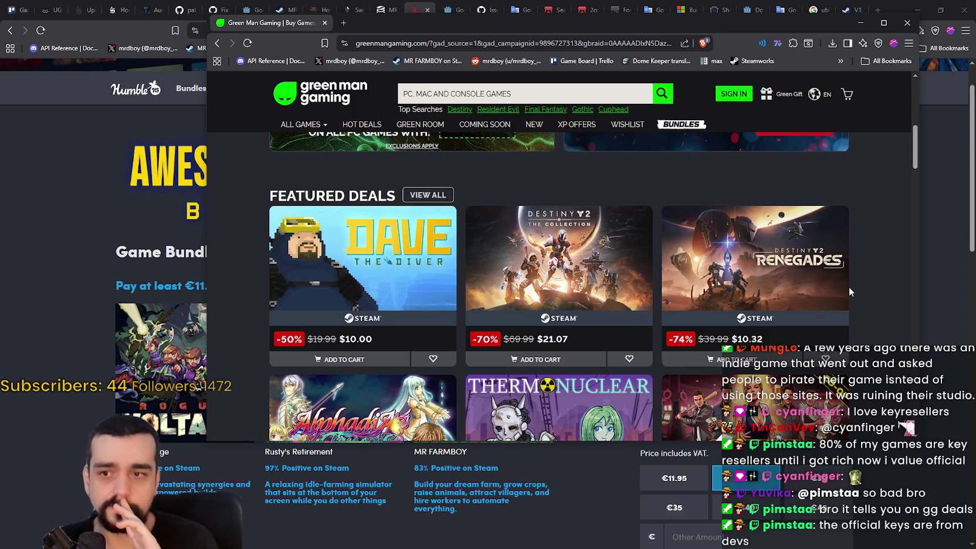
{"action": "double_click", "coordinate": [519, 339]}
Extend the Destiny 2 price selection to include the dollar sign of $69.99
{"action": "left_click_drag", "start_coordinate": [520, 336], "coordinate": [505, 338]}
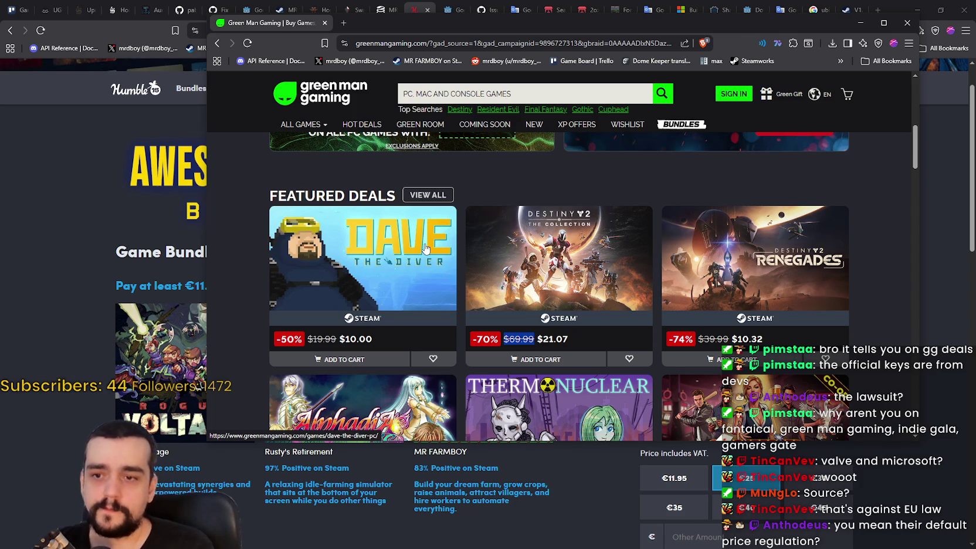
{"action": "scroll", "coordinate": [850, 310], "scroll_direction": "down", "scroll_amount": 2}
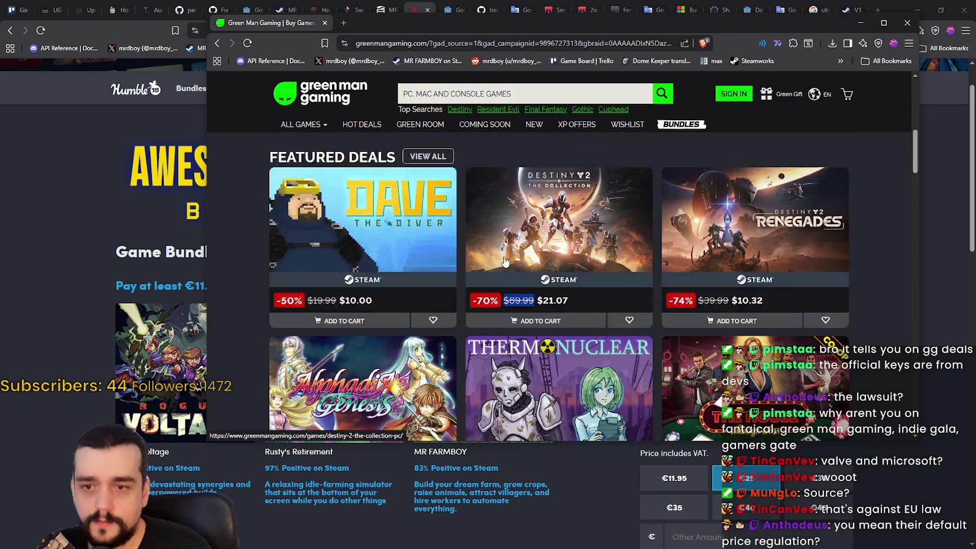
Make the Green Man Gaming window taller and narrower, then bring Steam to the front
{"action": "scroll", "coordinate": [850, 308], "scroll_direction": "down", "scroll_amount": 2}
{"action": "scroll", "coordinate": [917, 185], "scroll_direction": "up", "scroll_amount": 1}
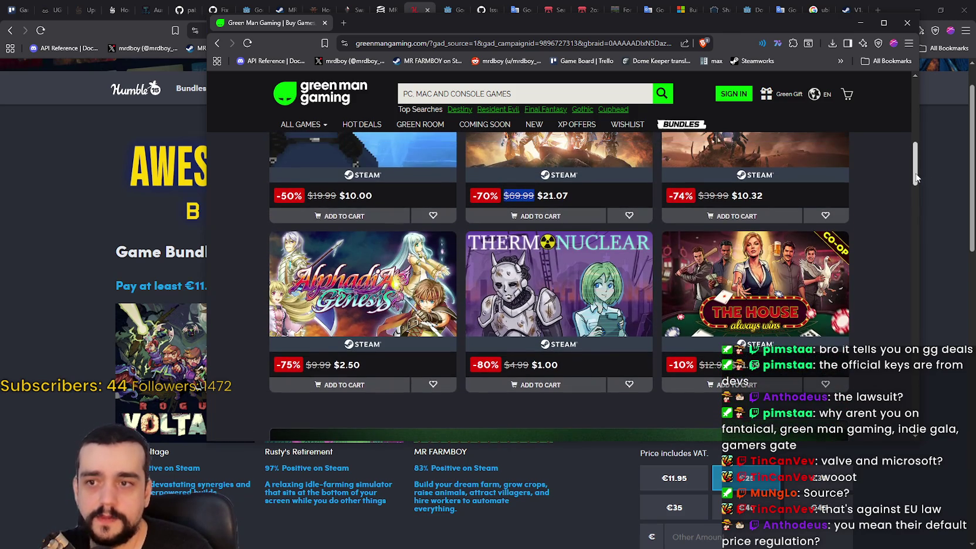
{"action": "mouse_move", "coordinate": [919, 444]}
{"action": "left_mouse_down"}
{"action": "mouse_move", "coordinate": [904, 512]}
{"action": "mouse_move", "coordinate": [881, 514]}
{"action": "left_mouse_up"}
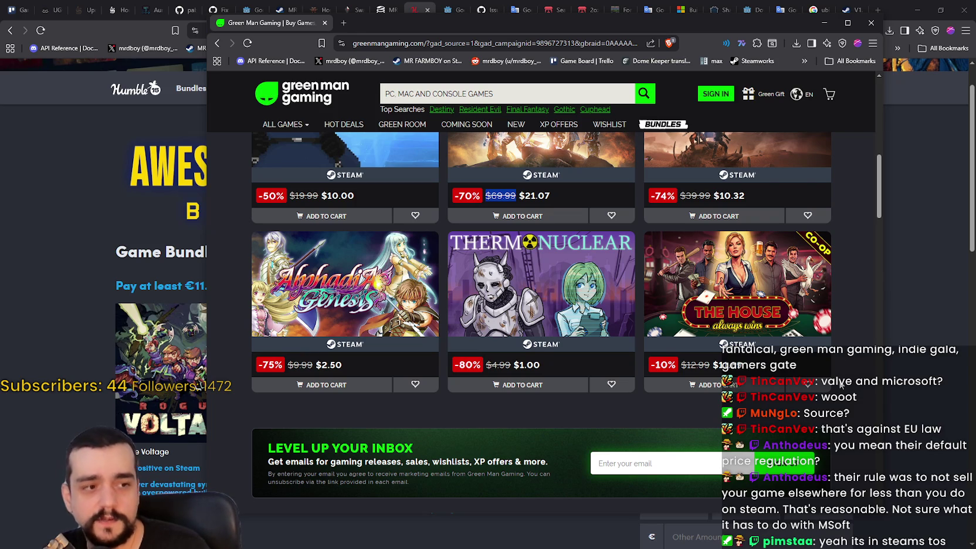
{"action": "scroll", "coordinate": [840, 381], "scroll_direction": "up", "scroll_amount": 2}
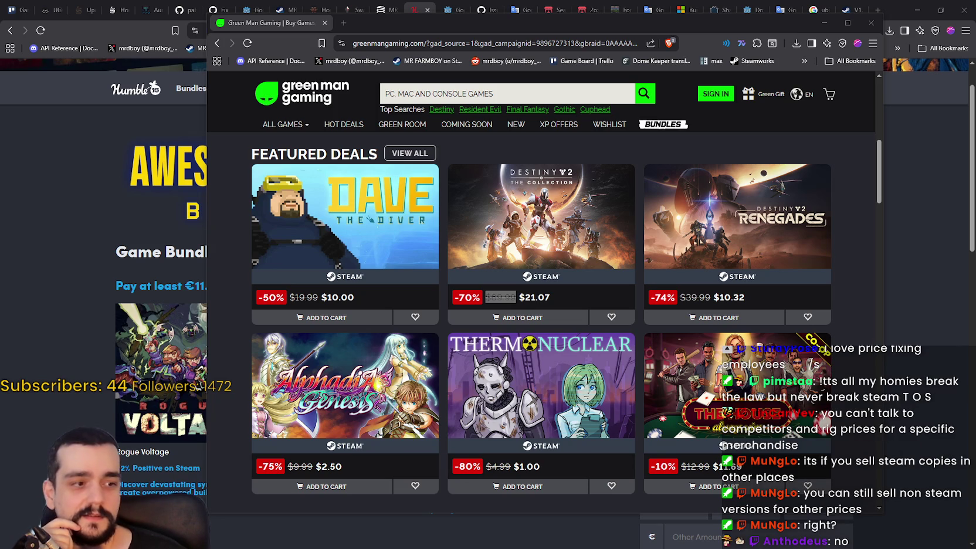
{"action": "key", "text": "alt+Tab"}
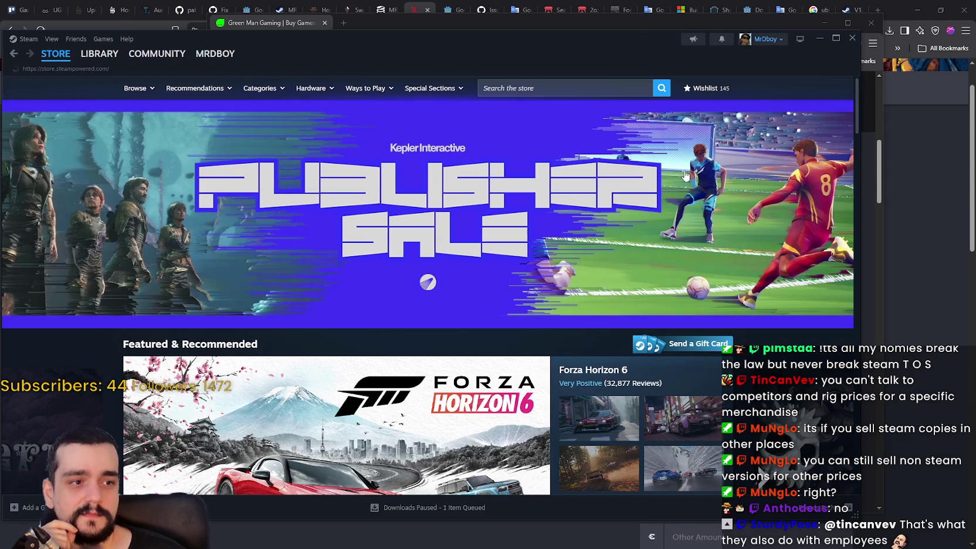
Move the Steam window further right and make it narrower
{"action": "left_click_drag", "start_coordinate": [516, 39], "coordinate": [643, 46]}
{"action": "scroll", "coordinate": [526, 305], "scroll_direction": "down", "scroll_amount": 4}
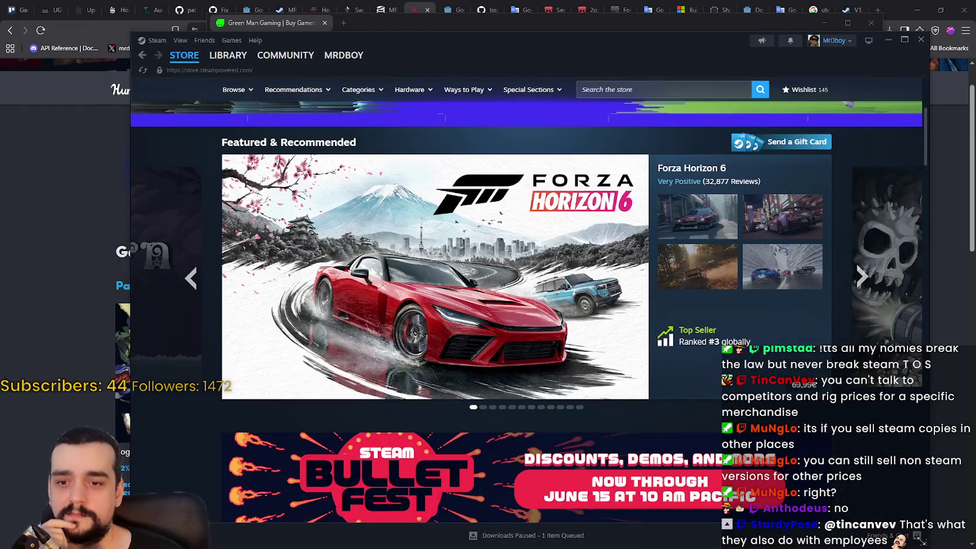
{"action": "left_click_drag", "start_coordinate": [919, 540], "coordinate": [793, 540]}
{"action": "mouse_move", "coordinate": [607, 44]}
{"action": "left_mouse_down"}
{"action": "mouse_move", "coordinate": [701, 30]}
{"action": "mouse_move", "coordinate": [710, 48]}
{"action": "left_mouse_up"}
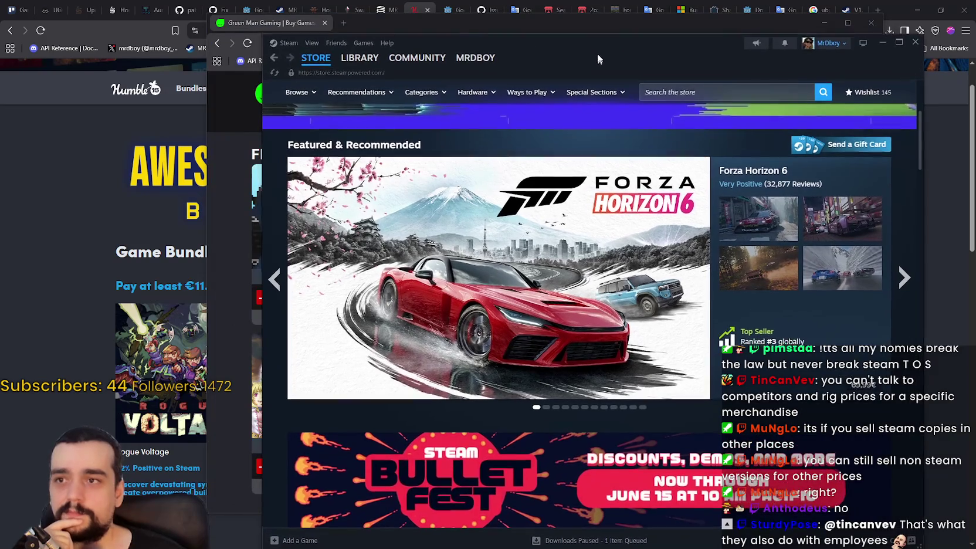
Close the Green Man Gaming browser window
{"action": "left_click", "coordinate": [475, 25]}
{"action": "left_click_drag", "start_coordinate": [475, 24], "coordinate": [458, 26]}
{"action": "left_click", "coordinate": [852, 25]}
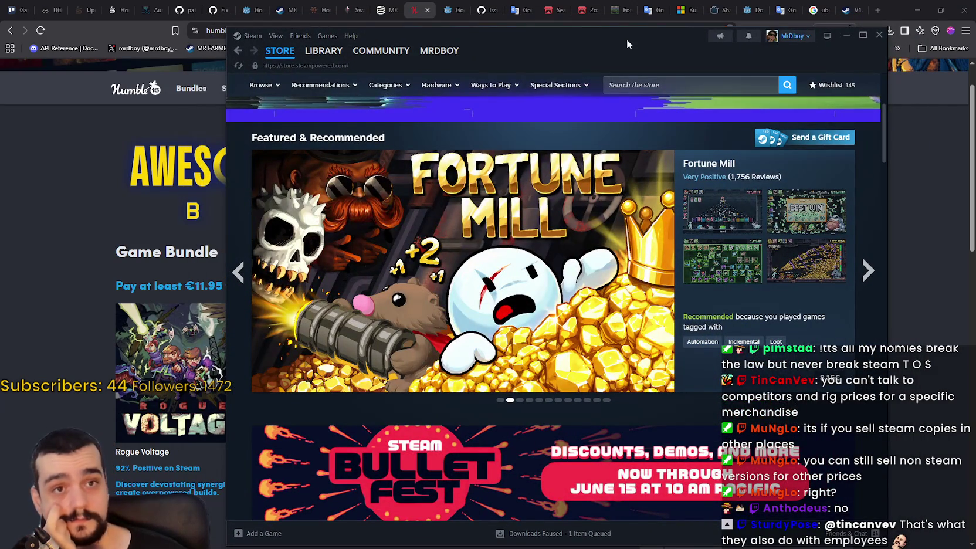
Open the Fortune Mill store page from Steam's featured showcase
{"action": "left_click_drag", "start_coordinate": [626, 38], "coordinate": [583, 31]}
{"action": "scroll", "coordinate": [798, 388], "scroll_direction": "down", "scroll_amount": 3}
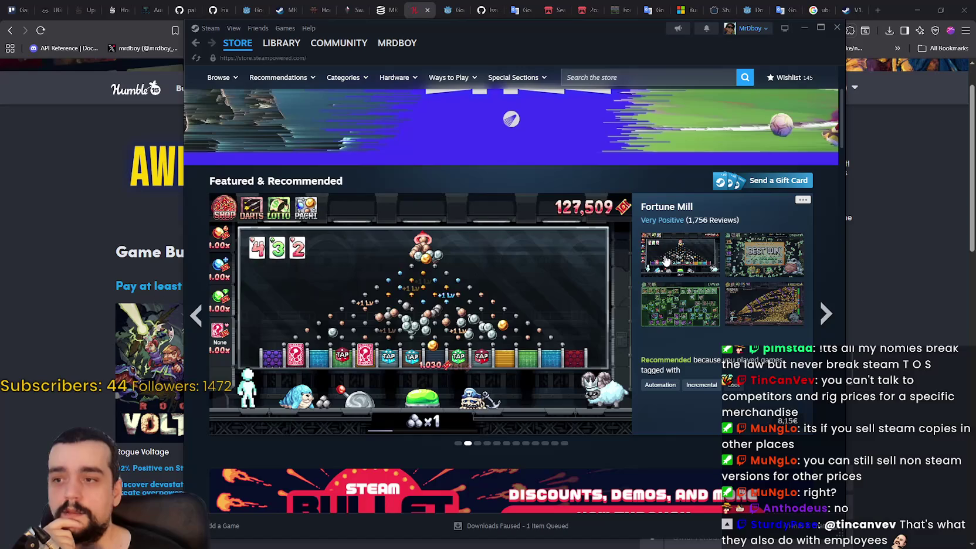
{"action": "mouse_move", "coordinate": [754, 263]}
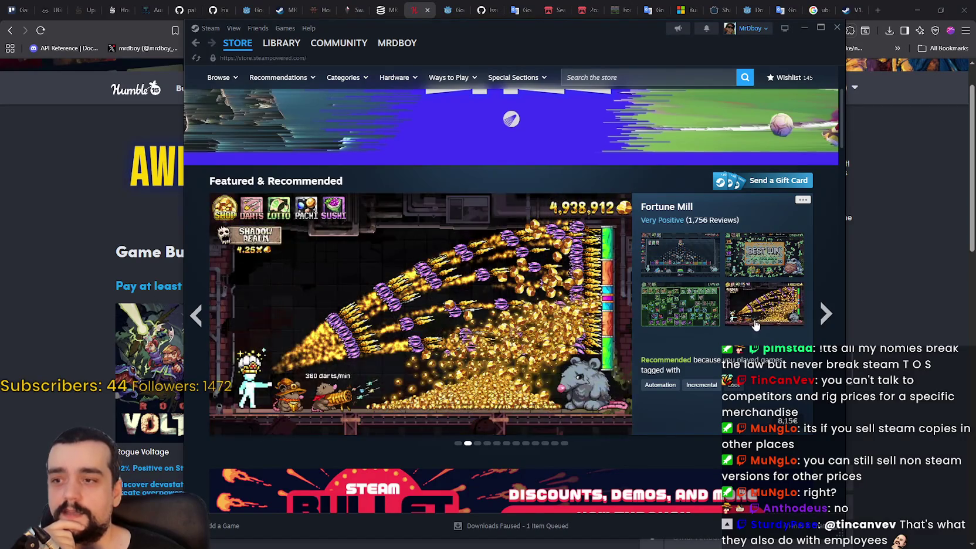
{"action": "mouse_move", "coordinate": [675, 264]}
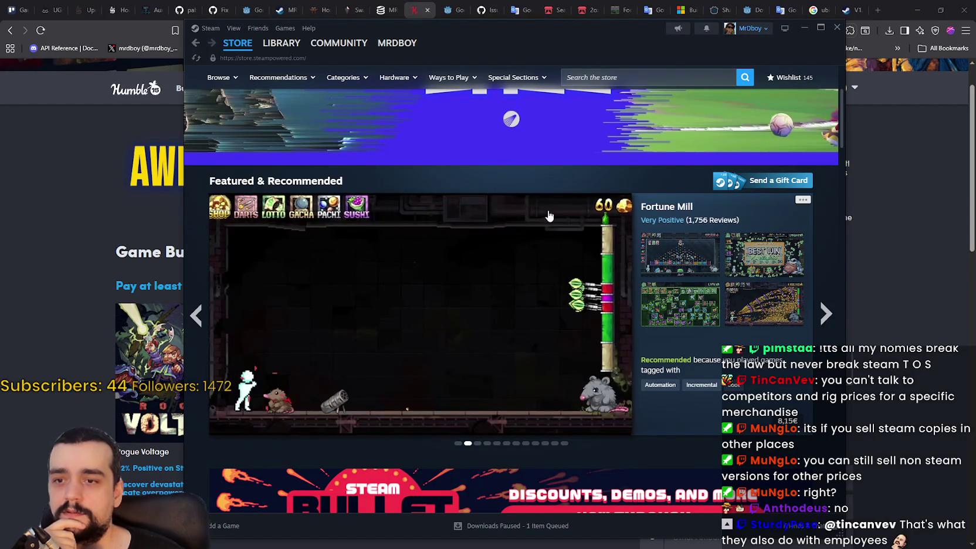
{"action": "left_click", "coordinate": [480, 280]}
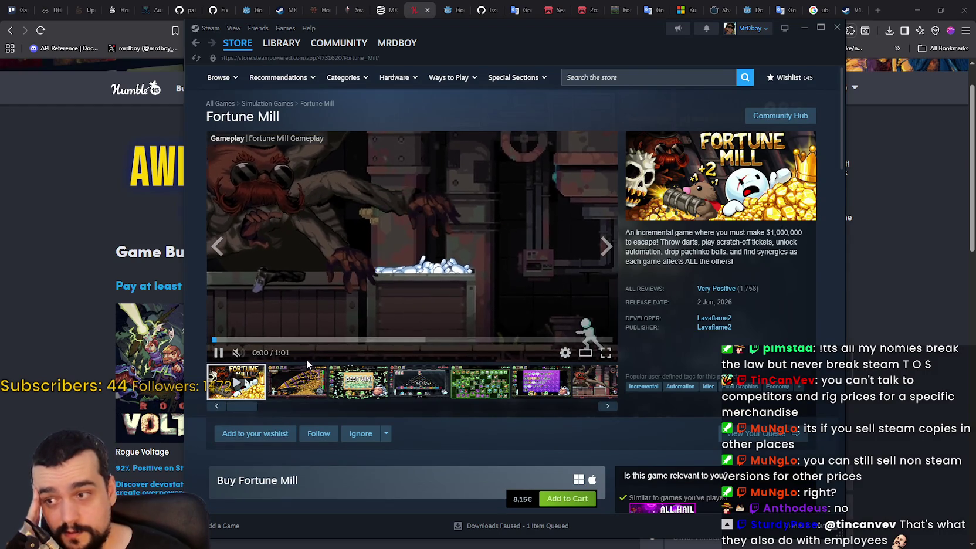
{"action": "scroll", "coordinate": [489, 252], "scroll_direction": "down", "scroll_amount": 4}
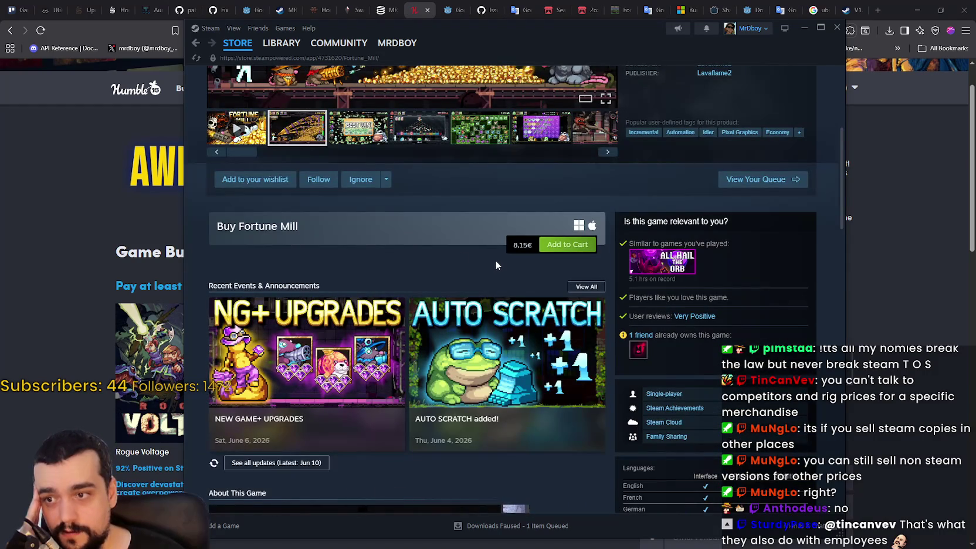
{"action": "scroll", "coordinate": [496, 261], "scroll_direction": "up", "scroll_amount": 4}
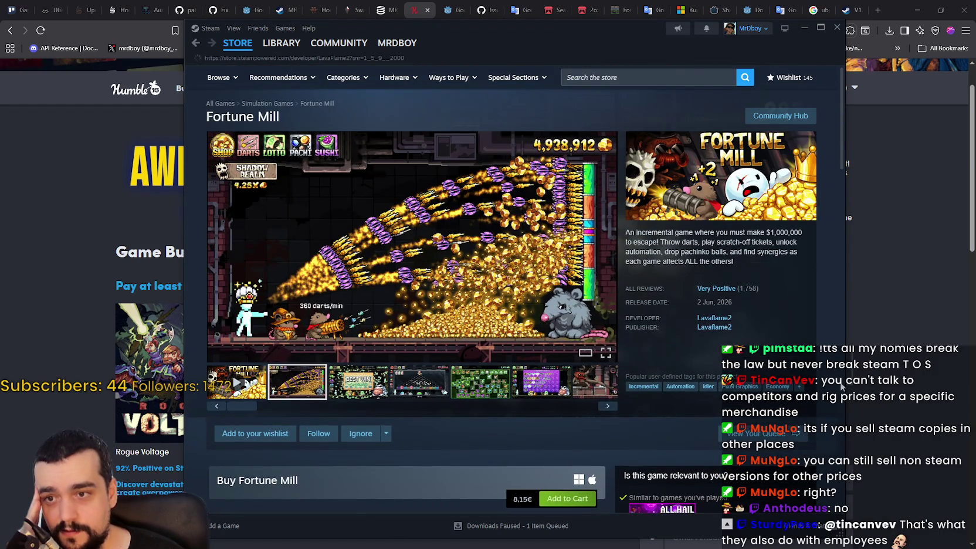
{"action": "left_click", "coordinate": [726, 318]}
{"action": "scroll", "coordinate": [828, 437], "scroll_direction": "down", "scroll_amount": 3}
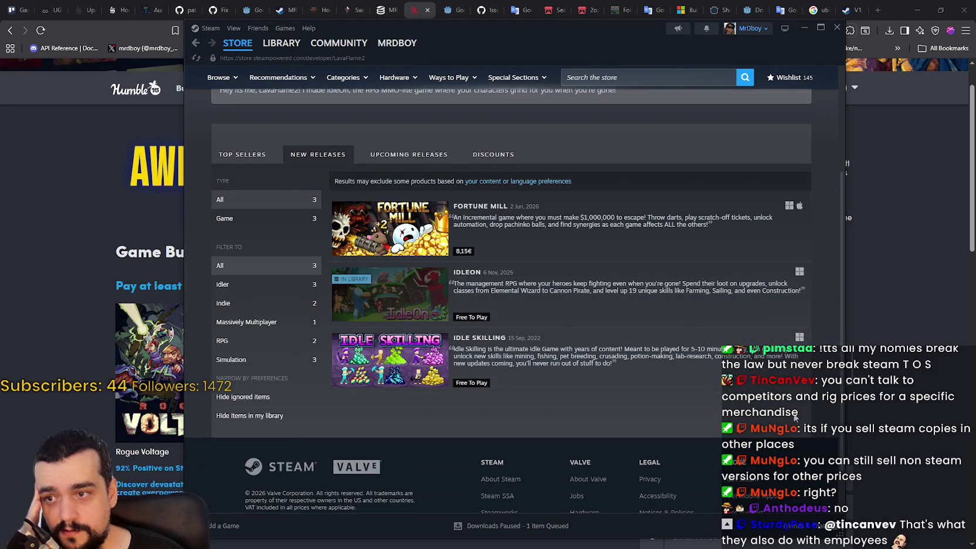
{"action": "mouse_move", "coordinate": [414, 302]}
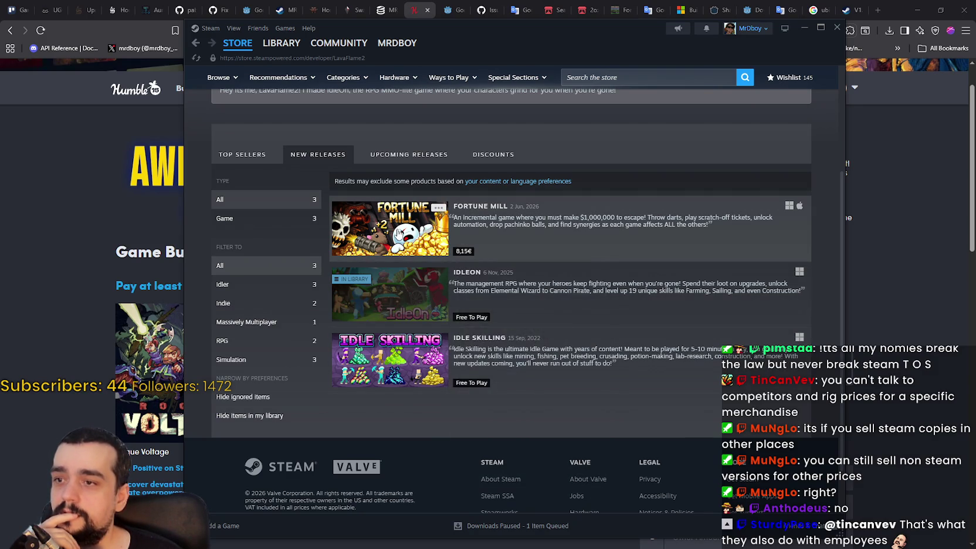
{"action": "mouse_move", "coordinate": [398, 233]}
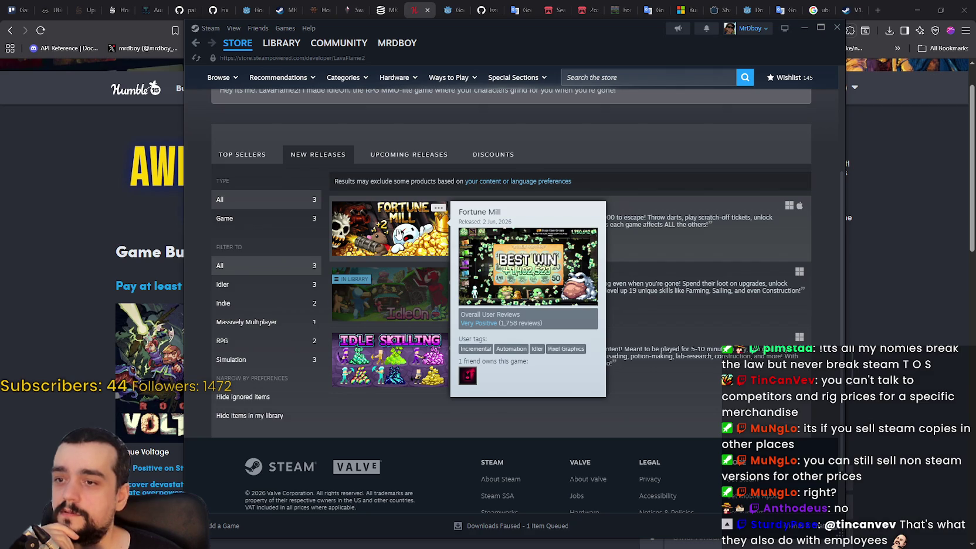
{"action": "left_click", "coordinate": [399, 232]}
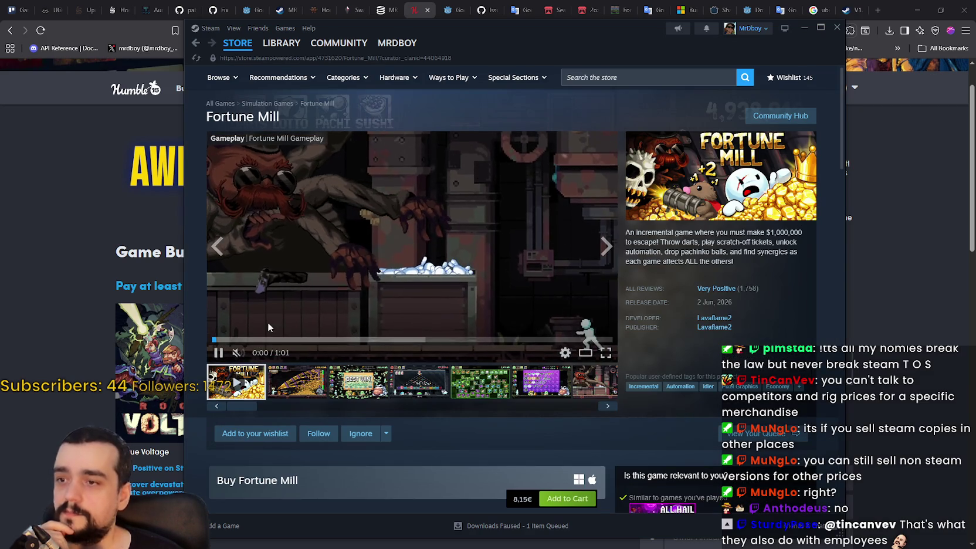
{"action": "left_click", "coordinate": [282, 339]}
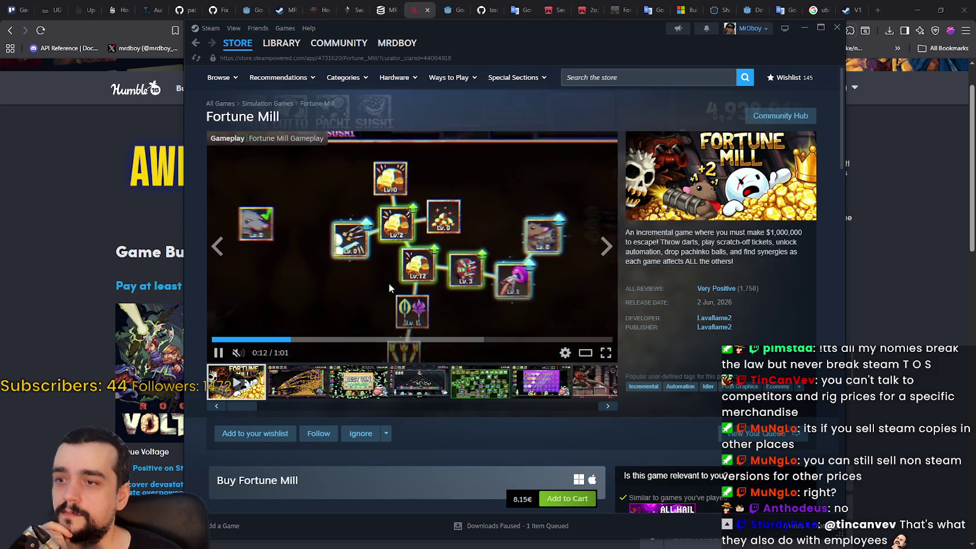
{"action": "left_click", "coordinate": [333, 340]}
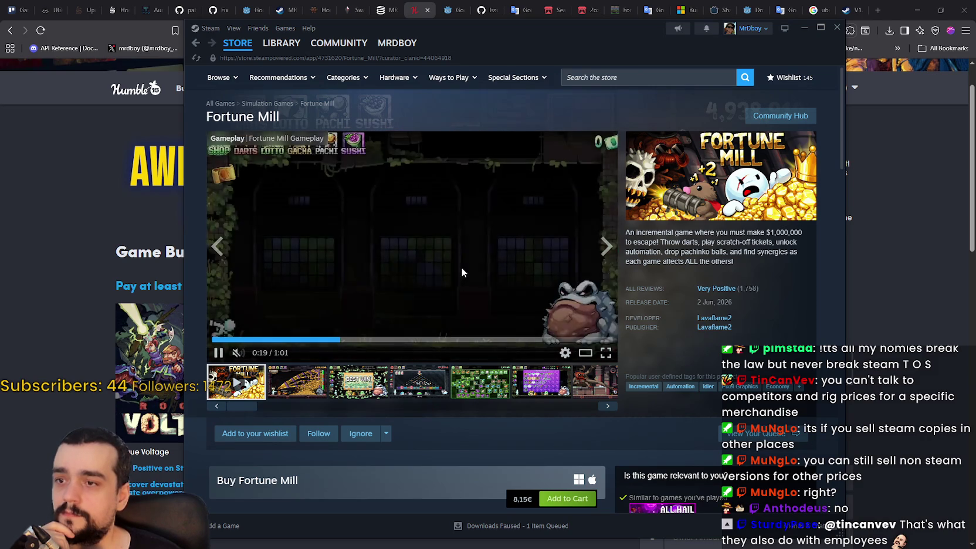
{"action": "left_click", "coordinate": [780, 115]}
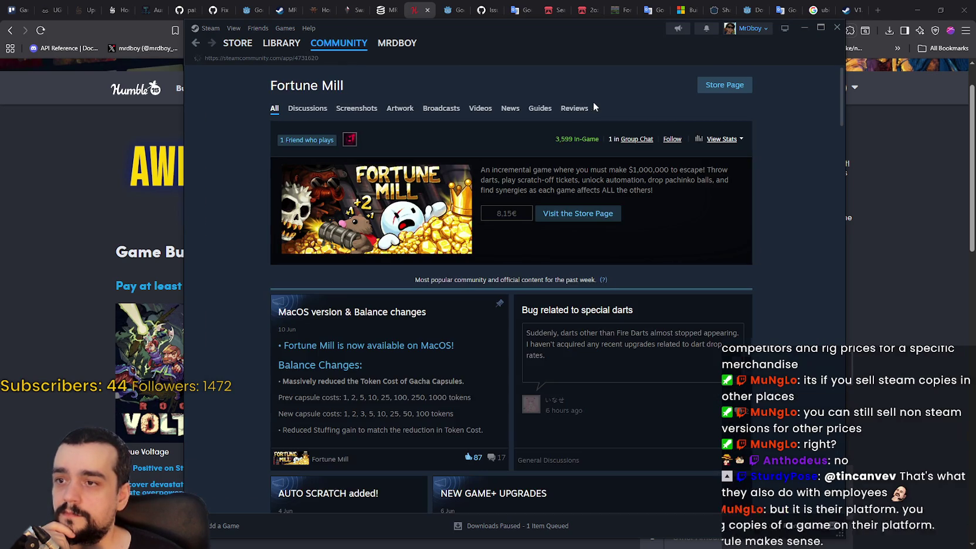
{"action": "mouse_move", "coordinate": [232, 46]}
{"action": "left_click", "coordinate": [194, 44]}
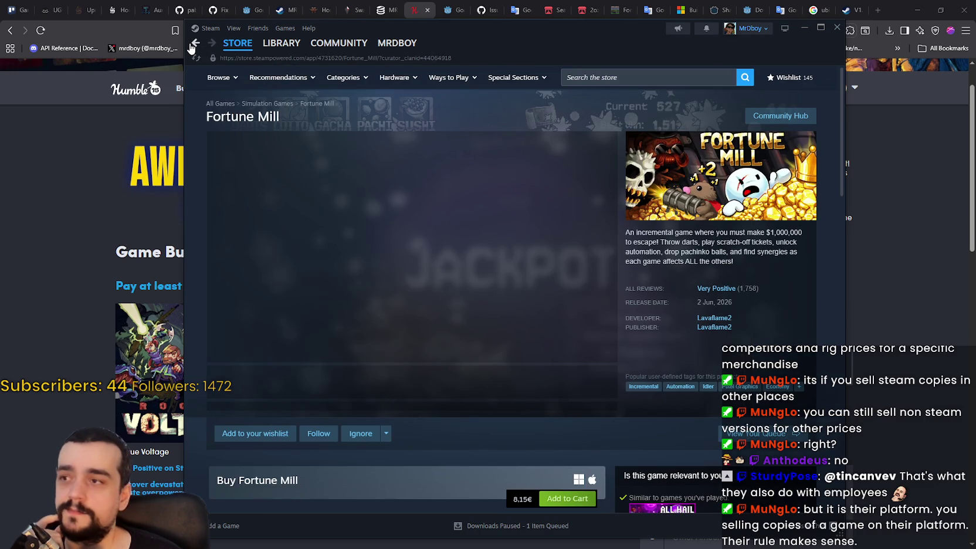
{"action": "left_click", "coordinate": [190, 46]}
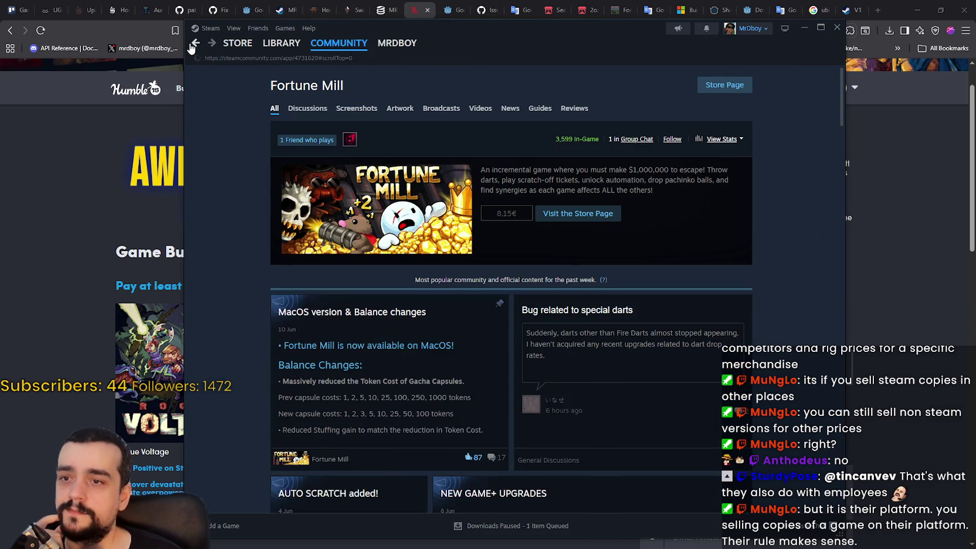
{"action": "left_click", "coordinate": [213, 44]}
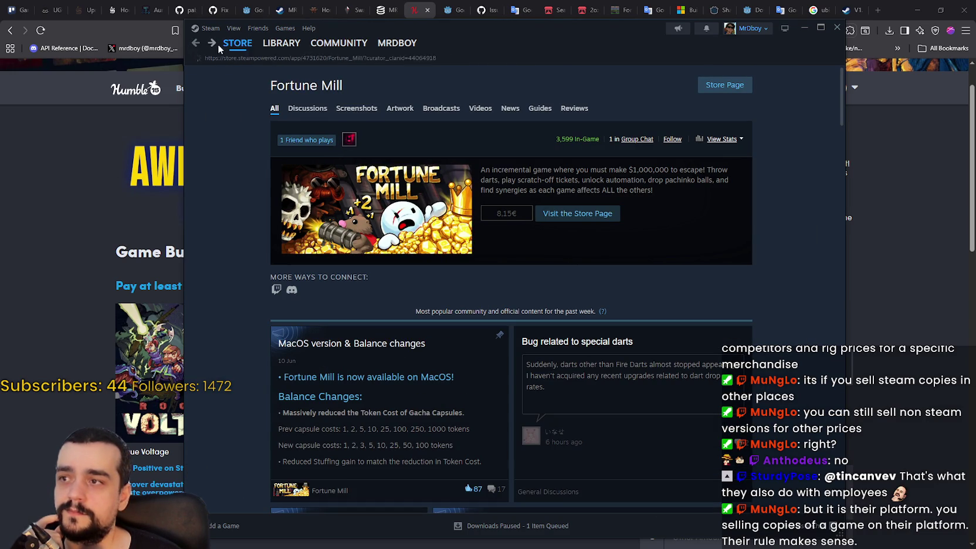
{"action": "mouse_move", "coordinate": [238, 47]}
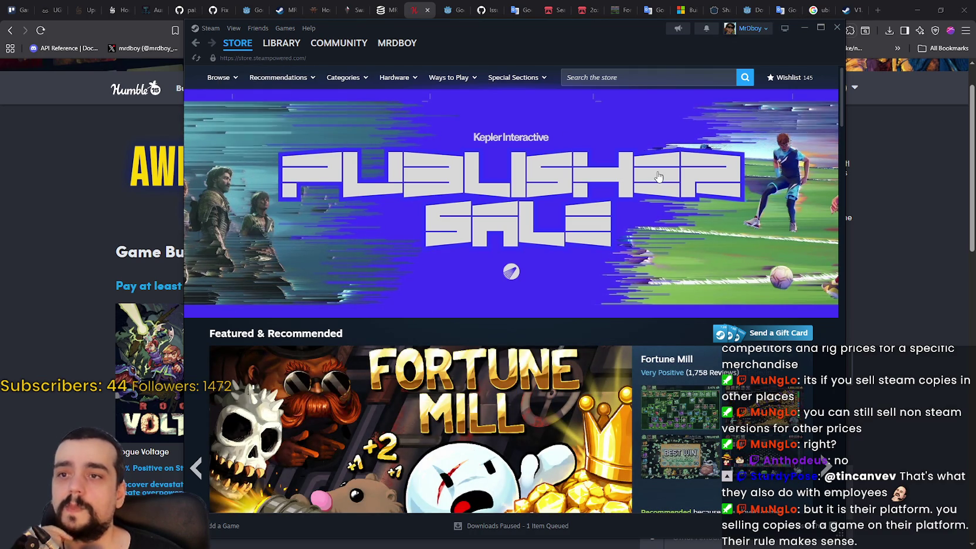
Close the Steam window, returning to the Humble Bundle Awesome Automation page
{"action": "mouse_move", "coordinate": [627, 36]}
{"action": "left_mouse_down"}
{"action": "mouse_move", "coordinate": [674, 40]}
{"action": "mouse_move", "coordinate": [648, 41]}
{"action": "left_mouse_up"}
{"action": "left_click", "coordinate": [868, 28]}
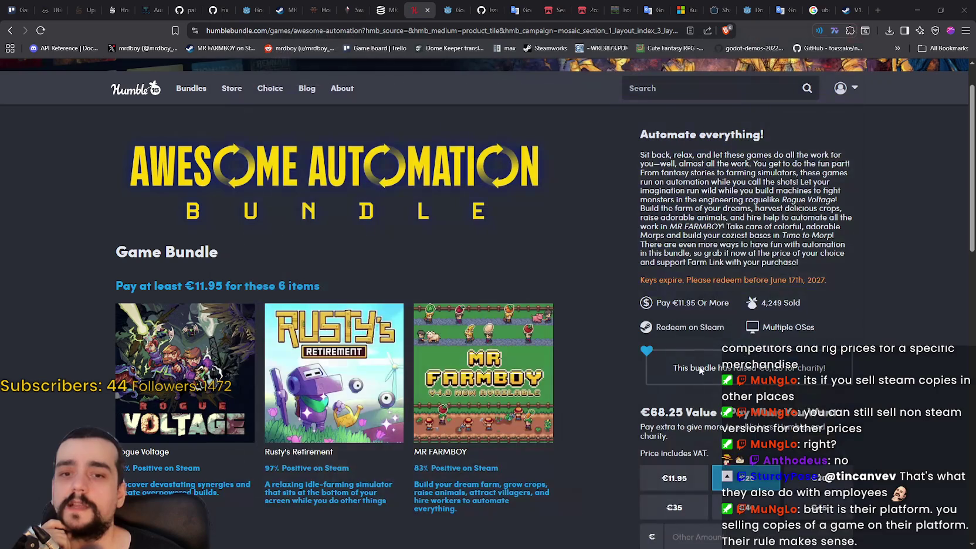
{"action": "scroll", "coordinate": [629, 352], "scroll_direction": "down", "scroll_amount": 1}
{"action": "left_click_drag", "start_coordinate": [652, 316], "coordinate": [845, 317]}
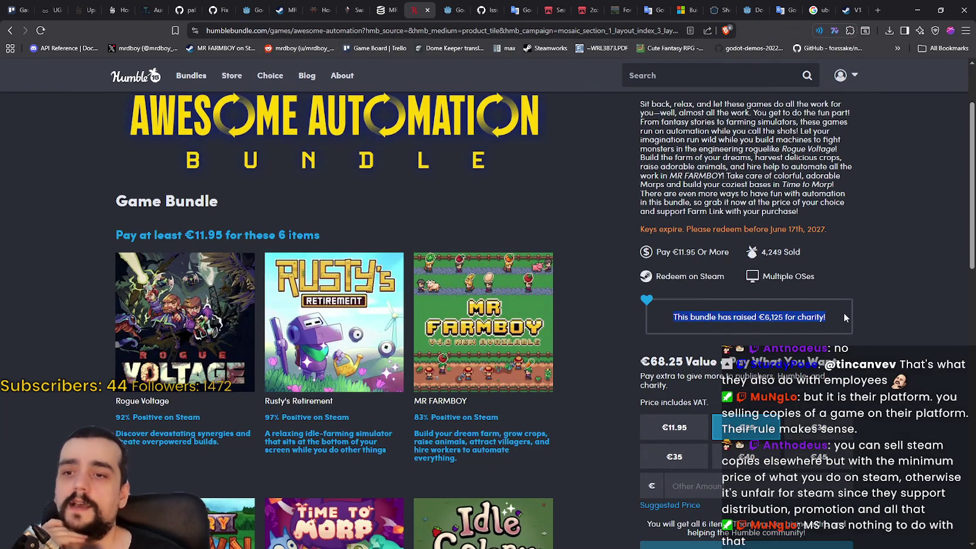
{"action": "scroll", "coordinate": [841, 317], "scroll_direction": "up", "scroll_amount": 1}
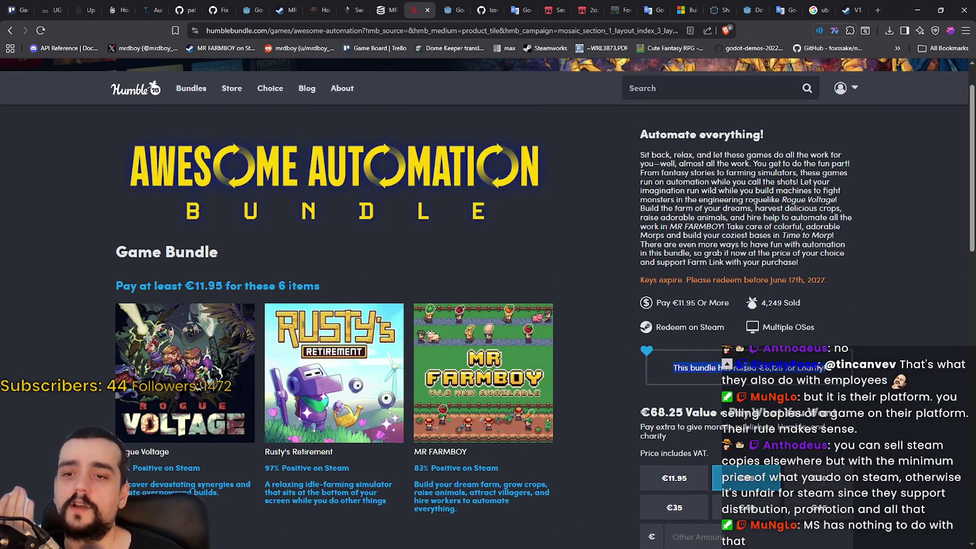
Select the charity total line on the bundle page
{"action": "left_click", "coordinate": [802, 364]}
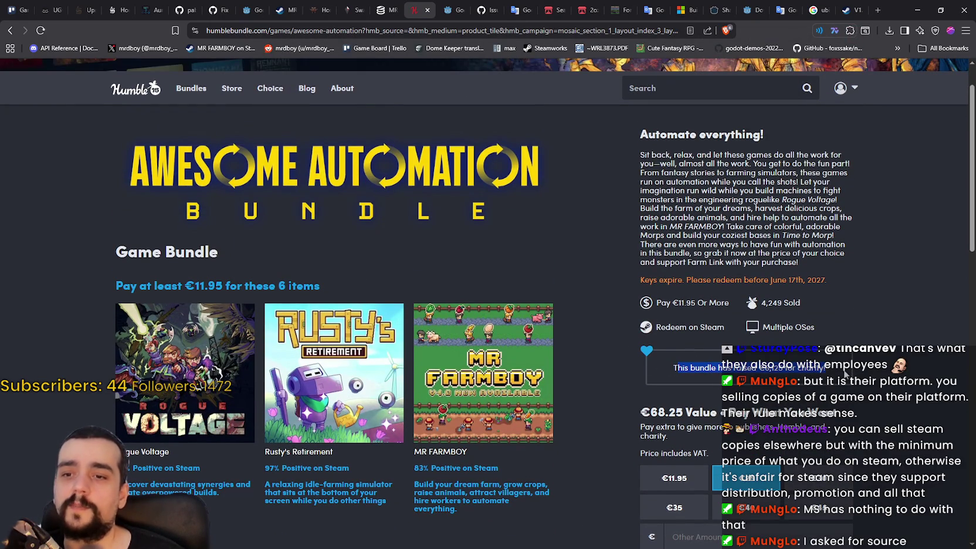
{"action": "left_click_drag", "start_coordinate": [663, 364], "coordinate": [847, 376]}
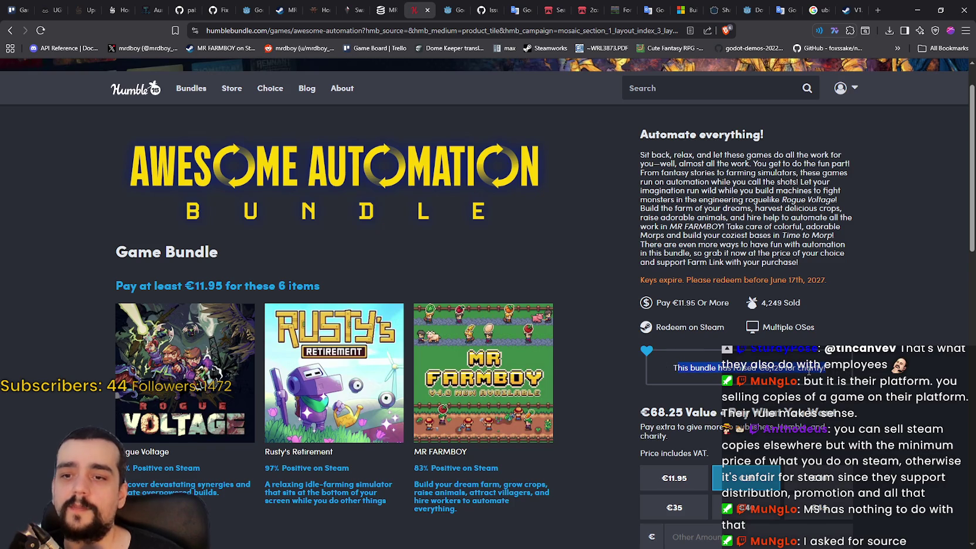
{"action": "left_click_drag", "start_coordinate": [675, 365], "coordinate": [843, 379]}
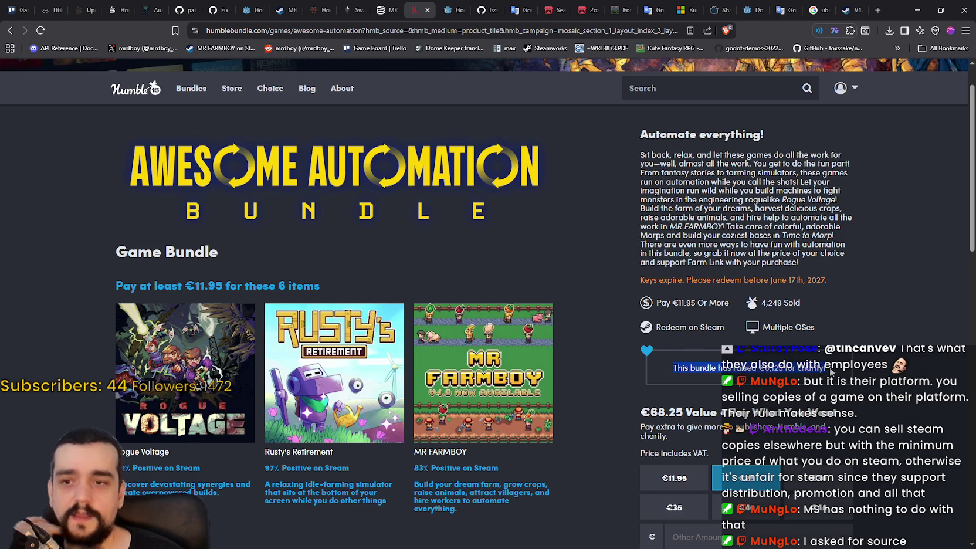
{"action": "left_click", "coordinate": [813, 376]}
{"action": "left_click_drag", "start_coordinate": [673, 367], "coordinate": [825, 368]}
{"action": "triple_click", "coordinate": [810, 371]}
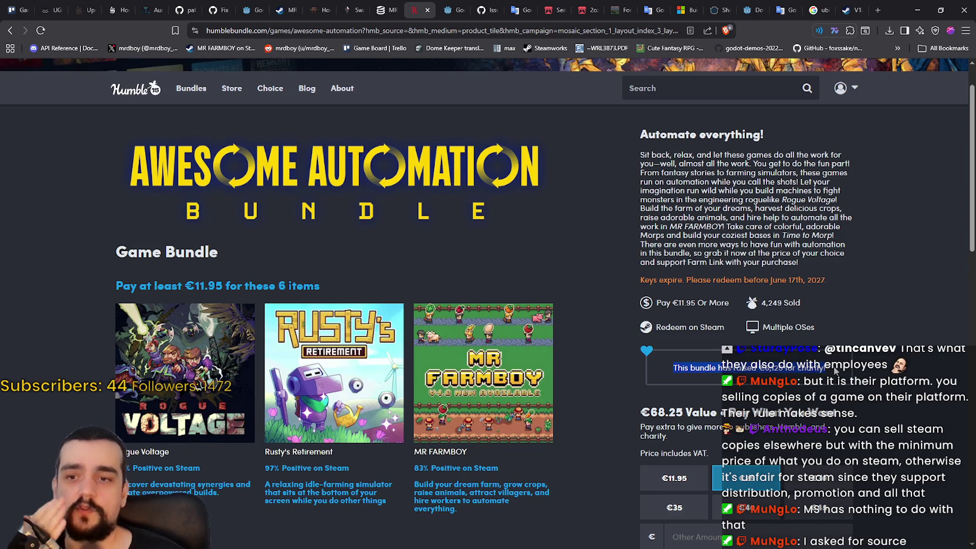
{"action": "left_click", "coordinate": [674, 364]}
{"action": "left_click_drag", "start_coordinate": [685, 362], "coordinate": [826, 368]}
{"action": "left_click", "coordinate": [800, 370]}
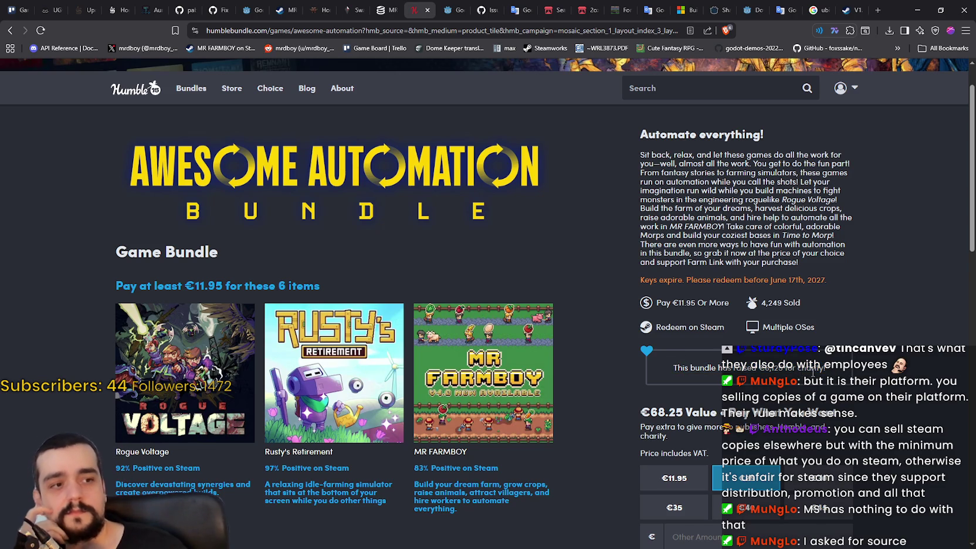
Look over the bundle page once more and bring the Godot editor to the front
{"action": "scroll", "coordinate": [798, 278], "scroll_direction": "up", "scroll_amount": 1}
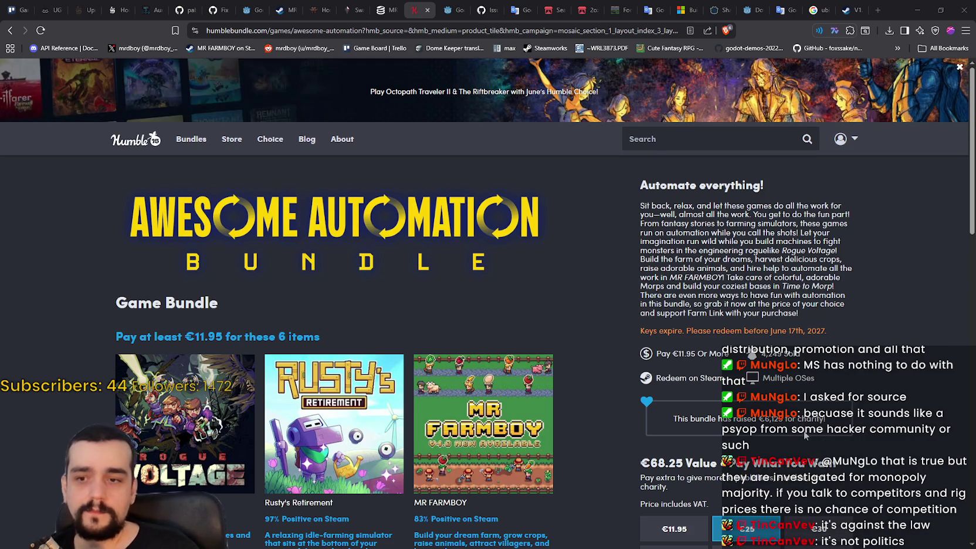
{"action": "scroll", "coordinate": [805, 434], "scroll_direction": "down", "scroll_amount": 3}
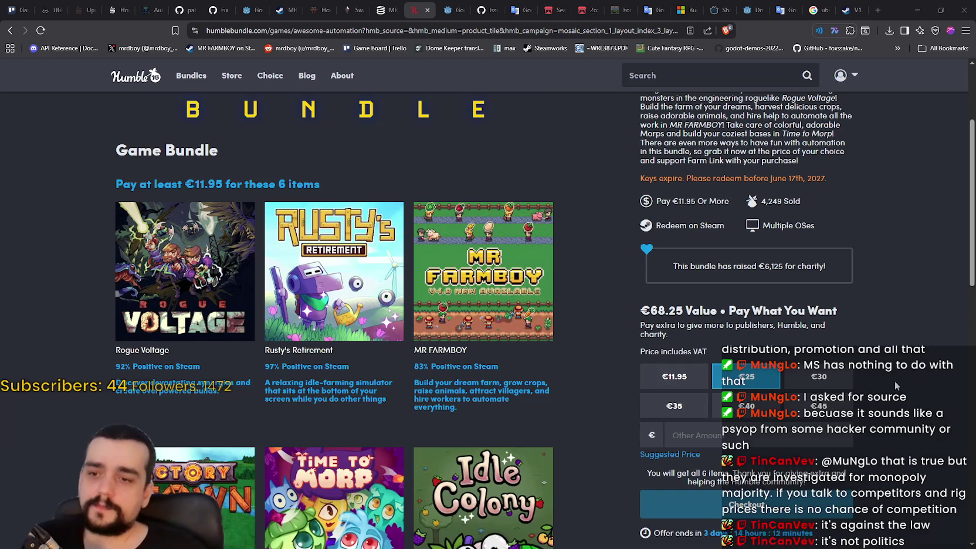
{"action": "scroll", "coordinate": [572, 435], "scroll_direction": "down", "scroll_amount": 1}
{"action": "scroll", "coordinate": [573, 404], "scroll_direction": "up", "scroll_amount": 4}
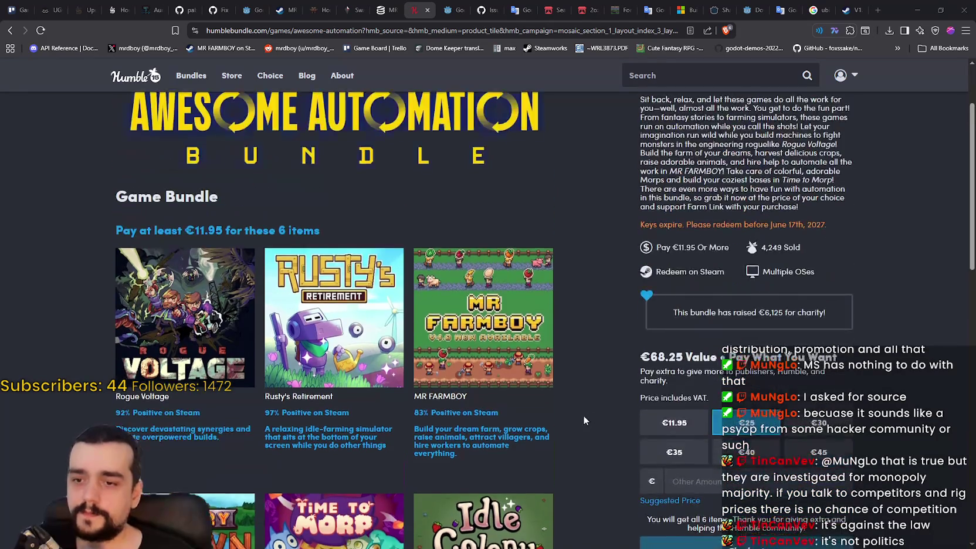
{"action": "left_click", "coordinate": [917, 10]}
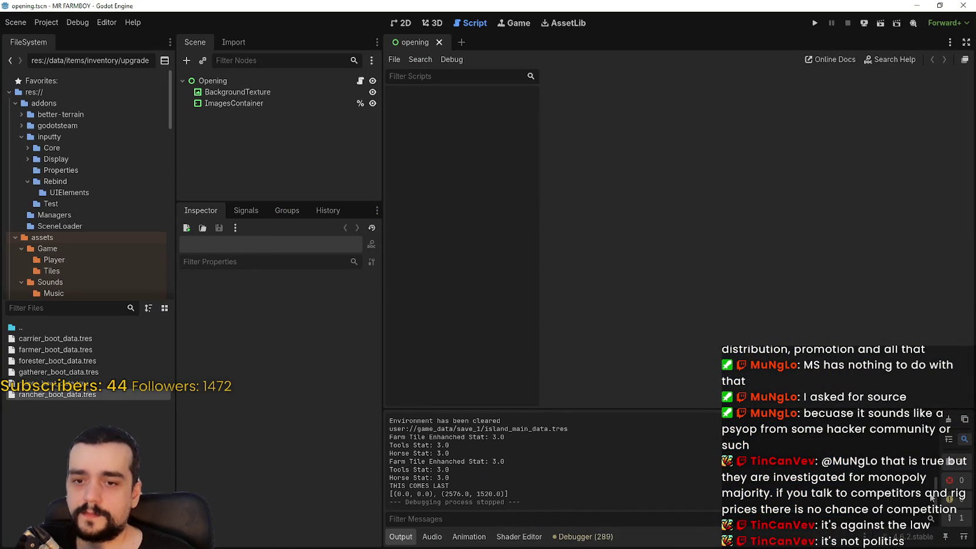
Switch to the 2D view and launch Mr Farmboy in a debug run
{"action": "left_click", "coordinate": [405, 23]}
{"action": "scroll", "coordinate": [597, 187], "scroll_direction": "up", "scroll_amount": 1}
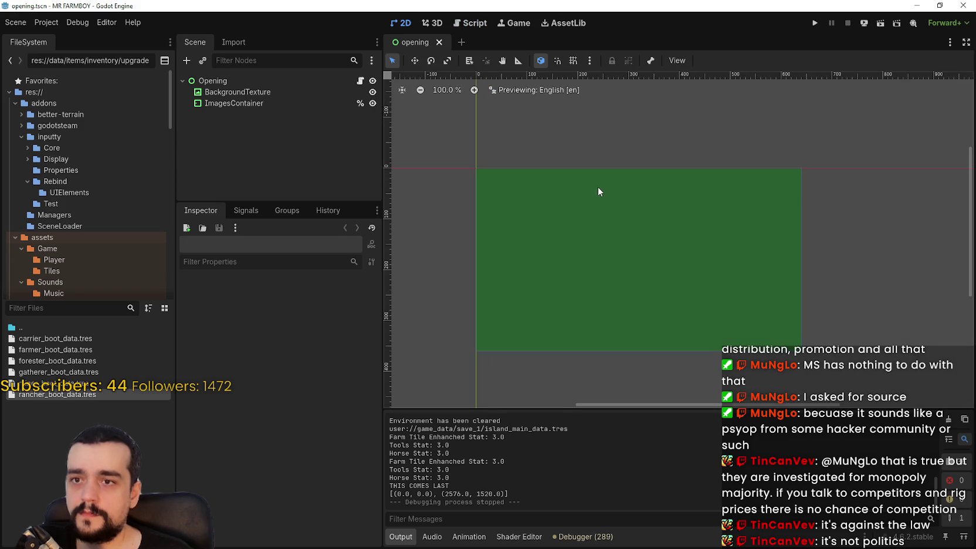
{"action": "left_click", "coordinate": [815, 23]}
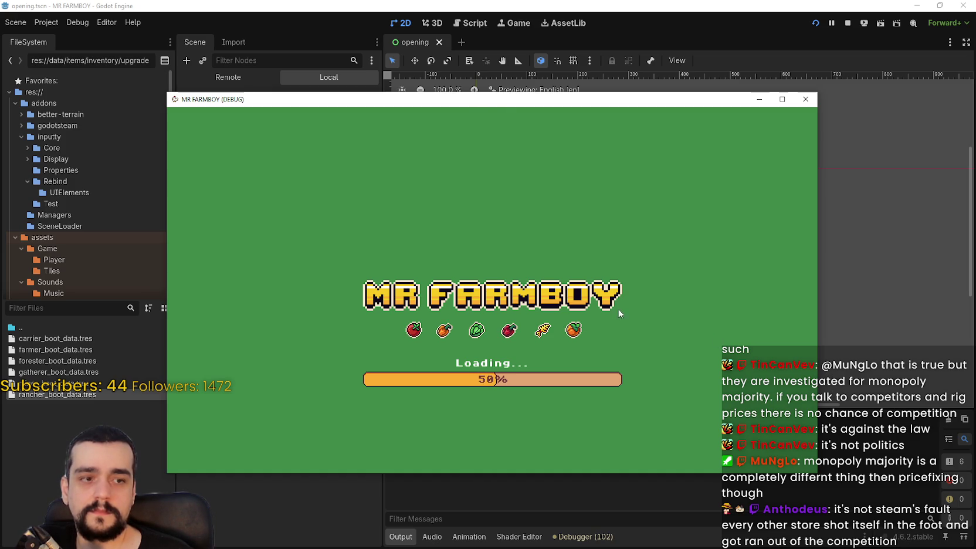
{"action": "left_click_drag", "start_coordinate": [484, 103], "coordinate": [574, 32]}
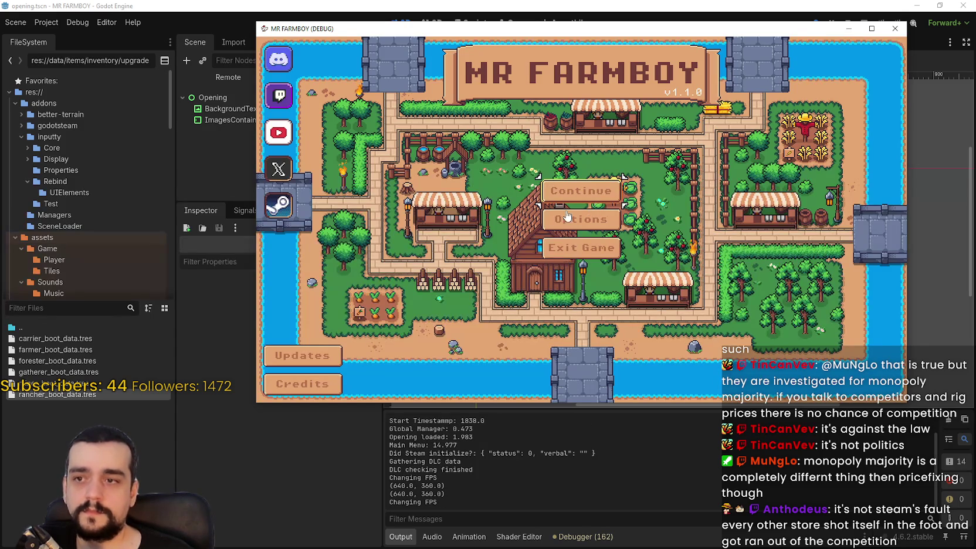
Load Save 8 (Incremental) from the Select Save Game list
{"action": "left_click", "coordinate": [581, 191]}
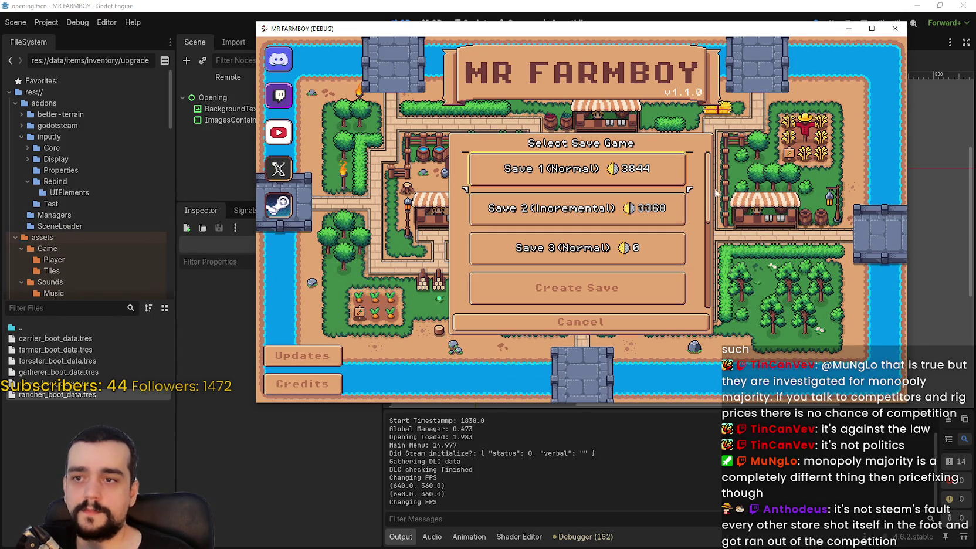
{"action": "left_click", "coordinate": [578, 210]}
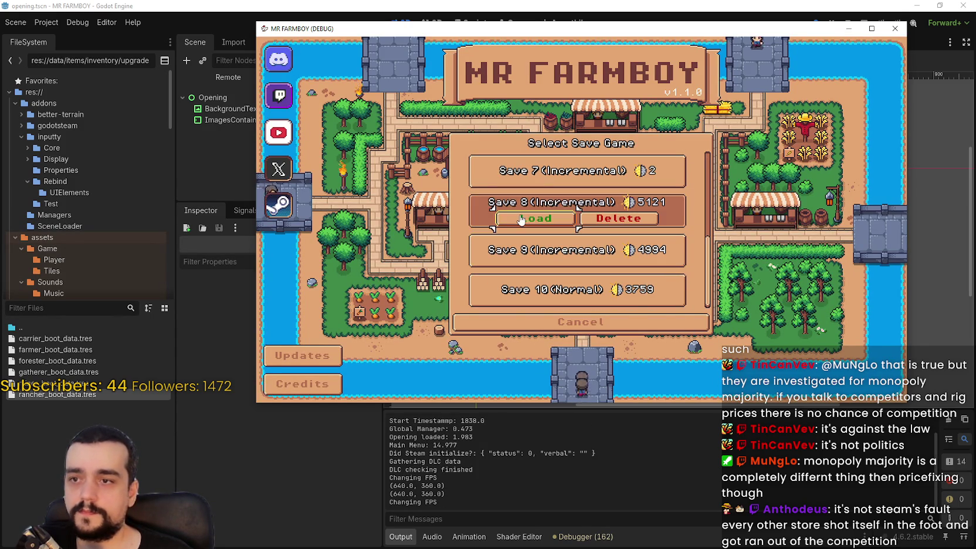
{"action": "left_click", "coordinate": [483, 218]}
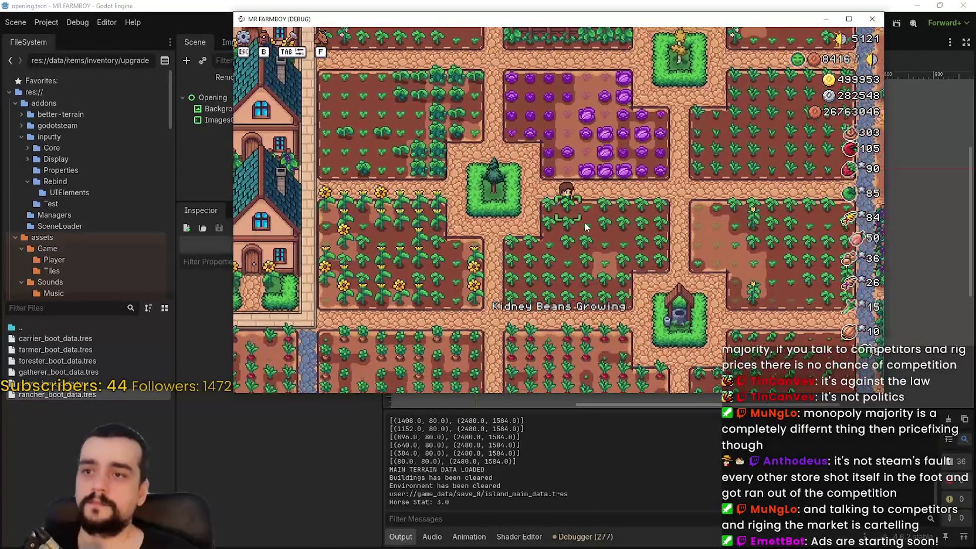
Walk into the red cabbage patch, harvesting and replanting cabbages up-right and back down-left
{"action": "key", "text": "w"}
{"action": "scroll", "coordinate": [585, 226], "scroll_direction": "up", "scroll_amount": 3}
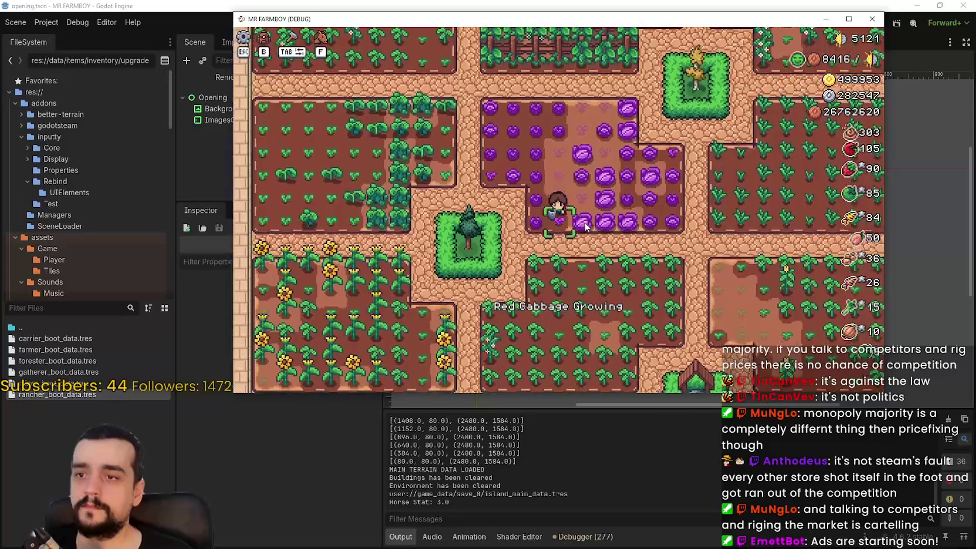
{"action": "key", "text": "w"}
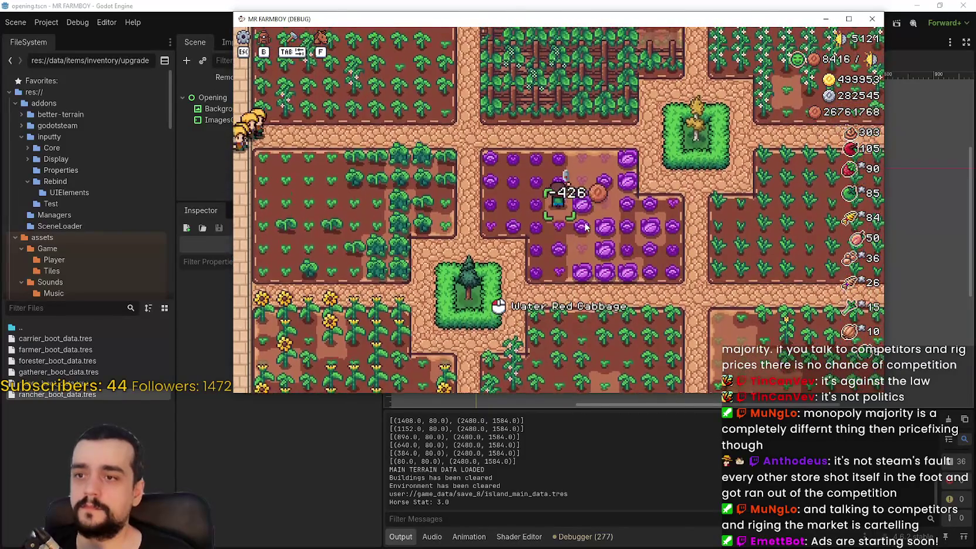
{"action": "key", "text": "w"}
{"action": "key", "text": "d"}
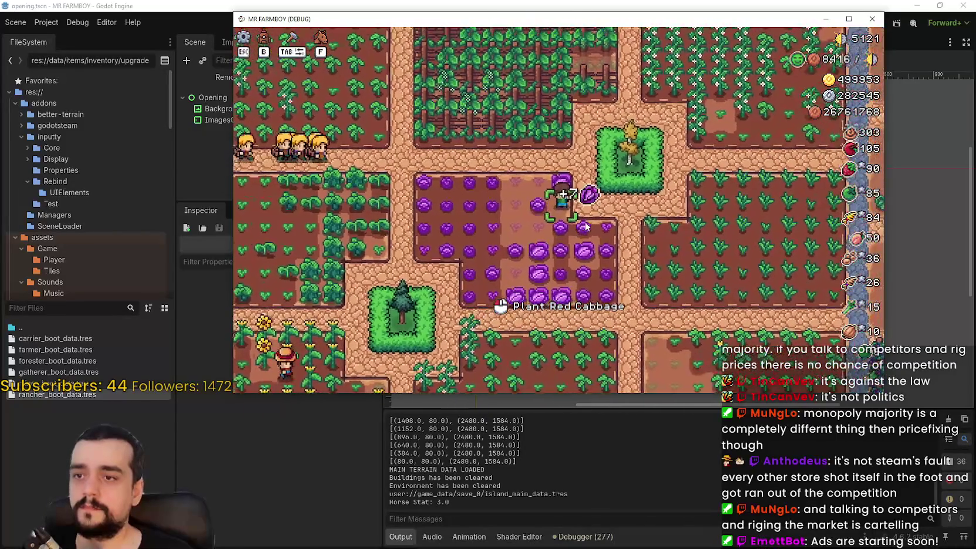
{"action": "key", "text": "s"}
{"action": "key", "text": "a"}
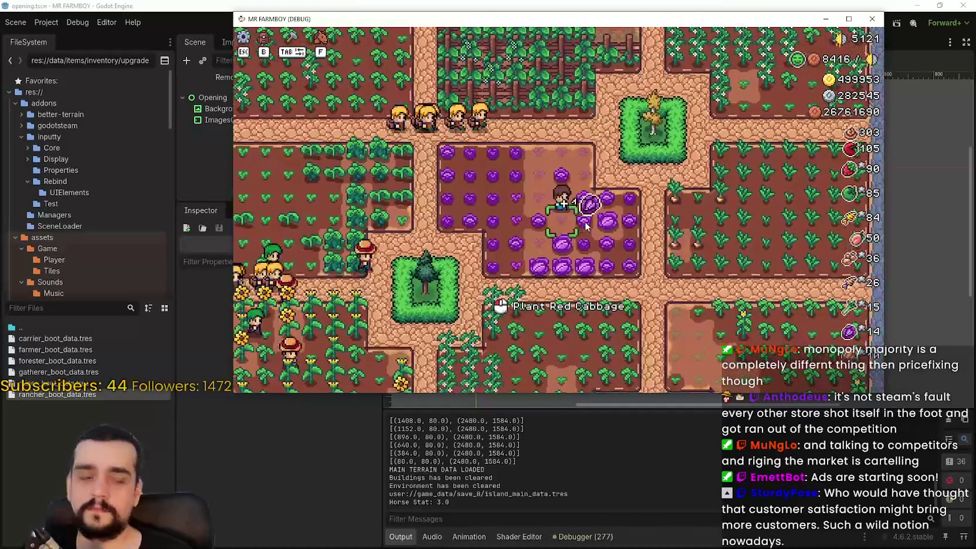
Pass through the kidney bean rows, then return to harvest the big red cabbages further right
{"action": "key", "text": "s"}
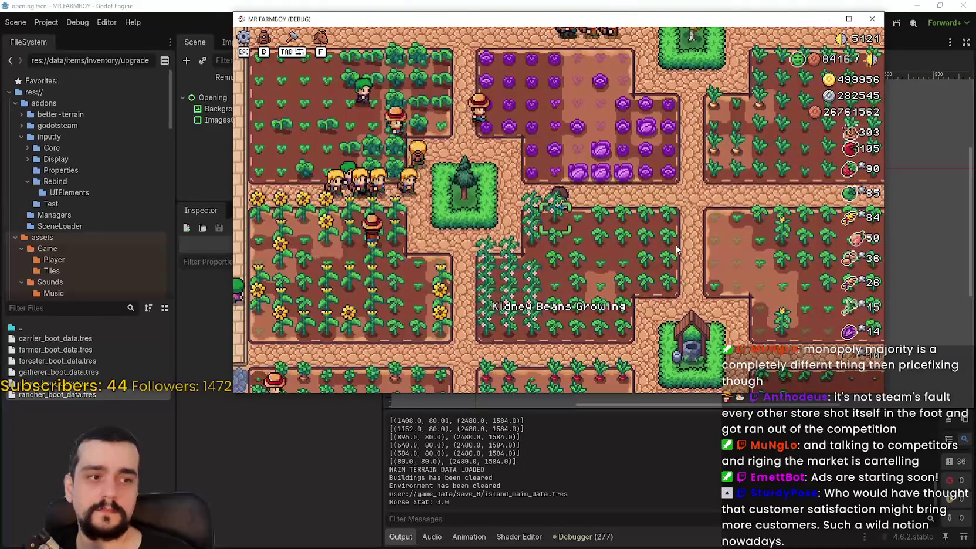
{"action": "key", "text": "d"}
{"action": "key", "text": "s"}
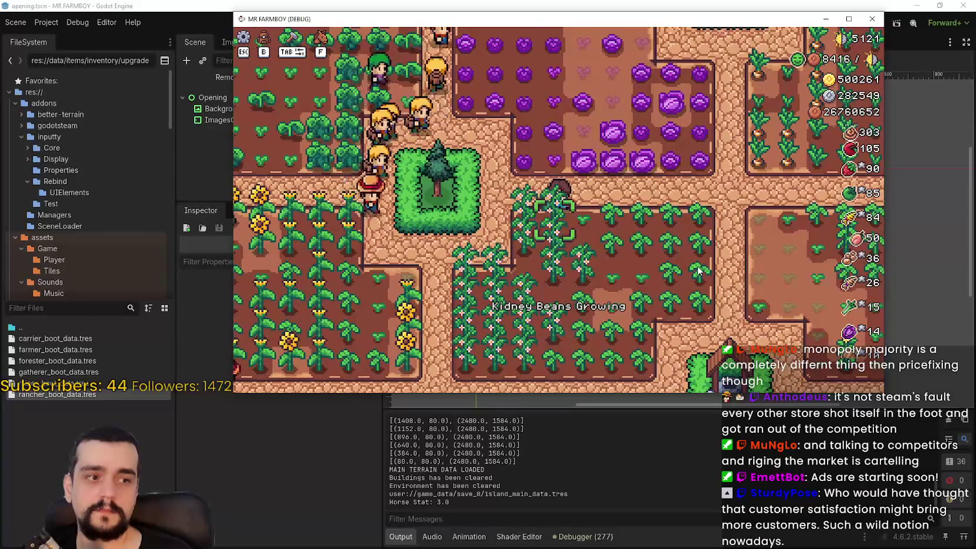
{"action": "key", "text": "w"}
{"action": "key", "text": "d"}
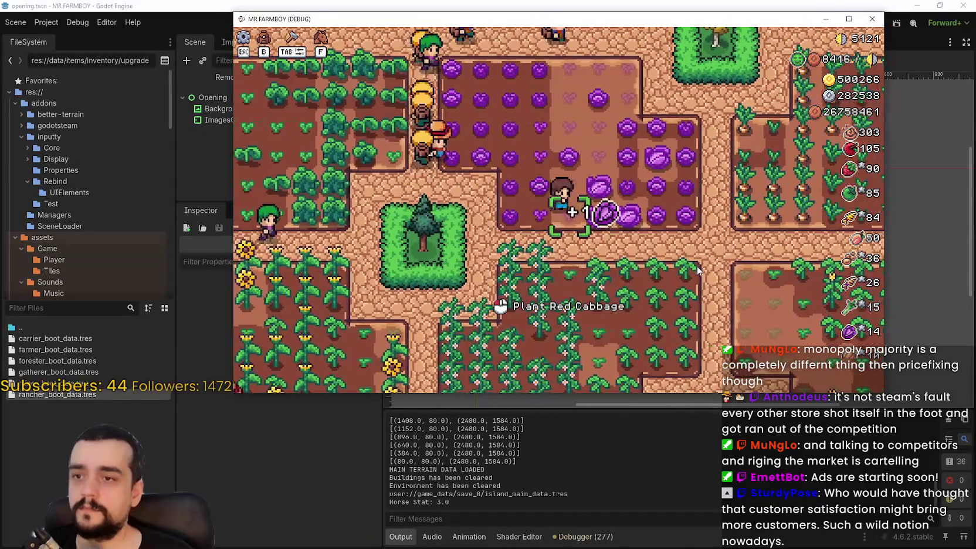
{"action": "key", "text": "d"}
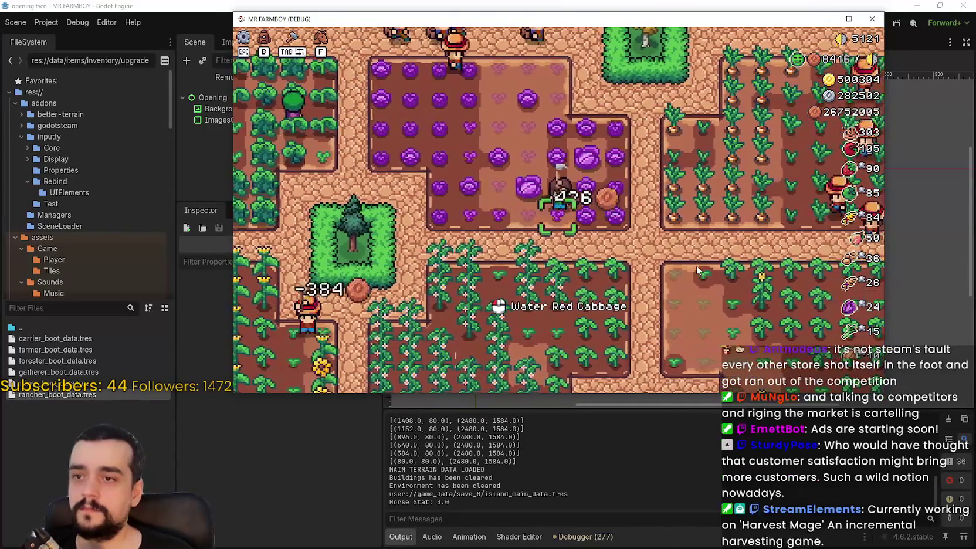
Work up-left across the cabbage field to its top edge
{"action": "key", "text": "w"}
{"action": "key", "text": "a"}
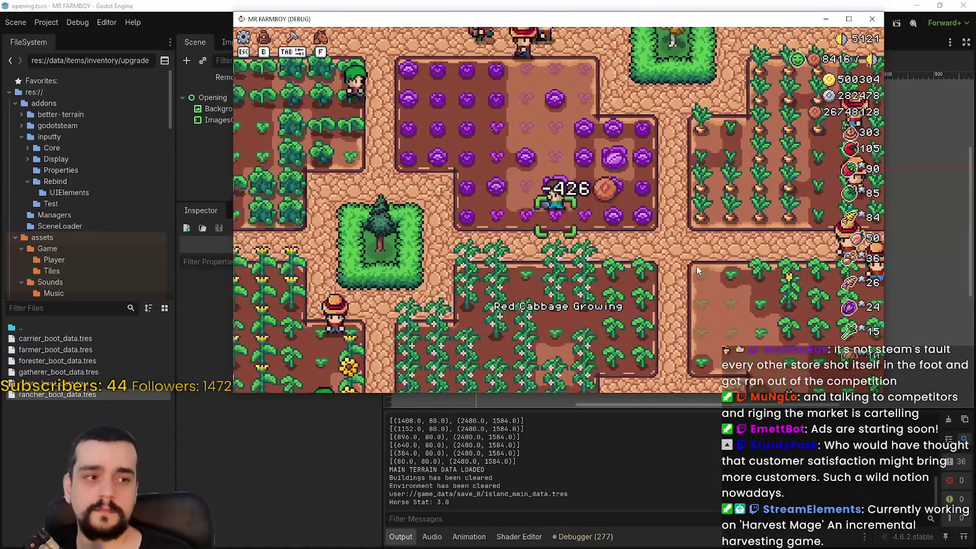
{"action": "key", "text": "w"}
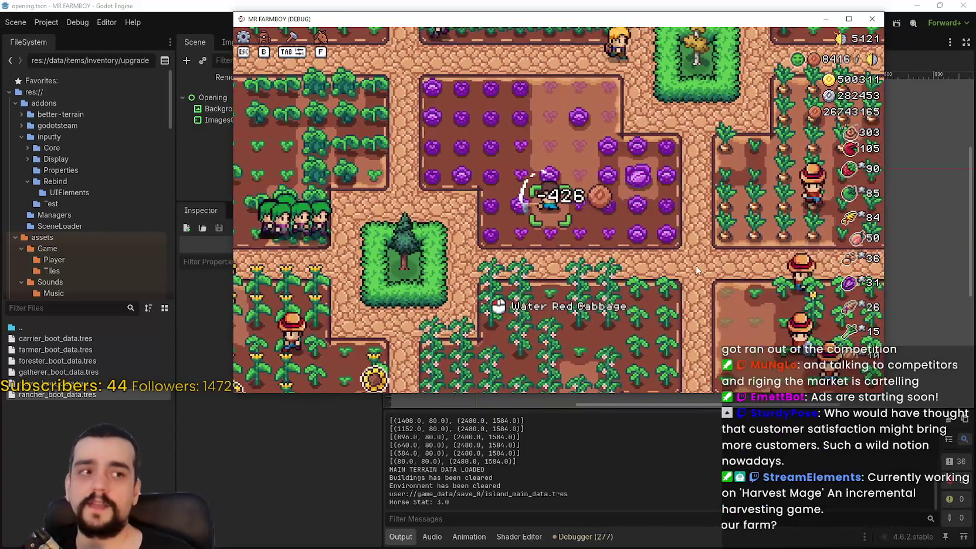
{"action": "key", "text": "w"}
{"action": "key", "text": "a"}
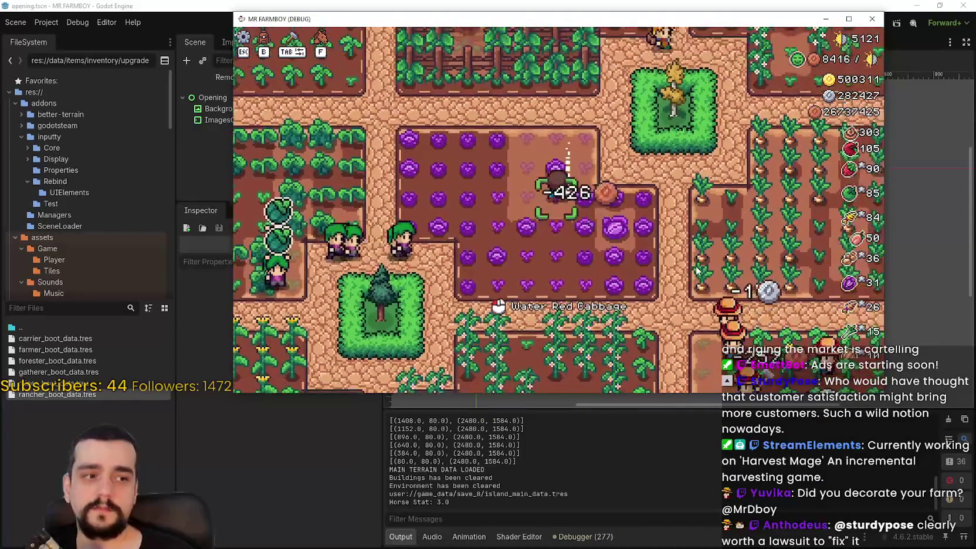
{"action": "key", "text": "w"}
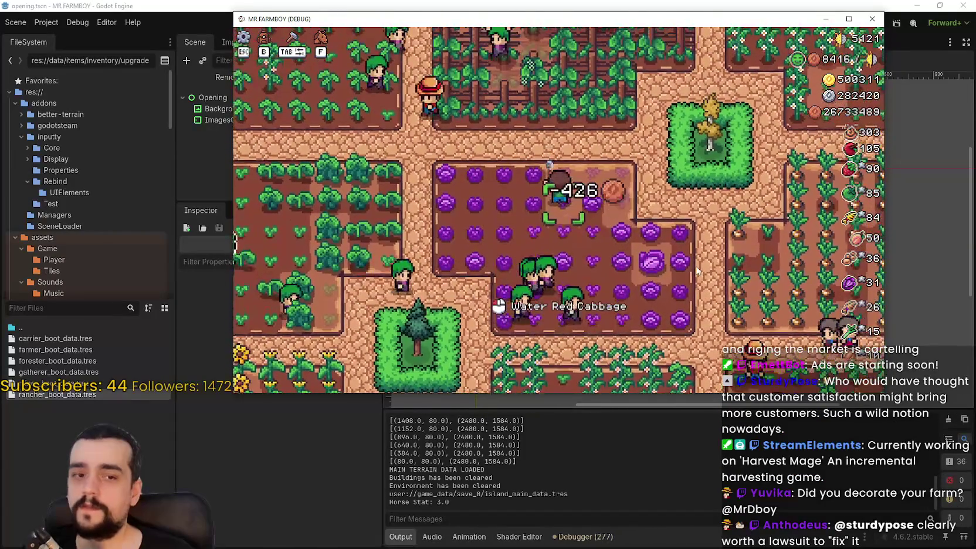
Ride right past the cabbage field along the crop row toward the tomato field
{"action": "key", "text": "d"}
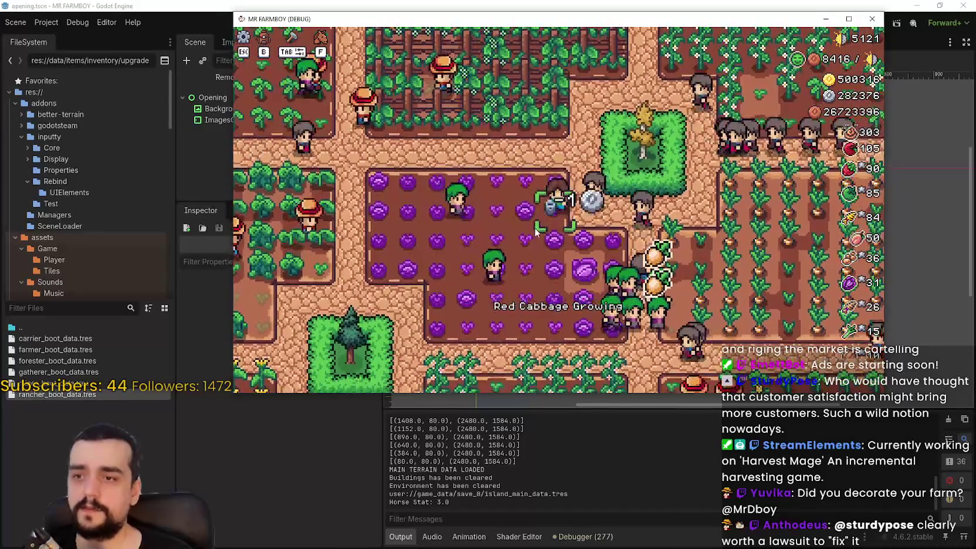
{"action": "scroll", "coordinate": [539, 185], "scroll_direction": "down", "scroll_amount": 2}
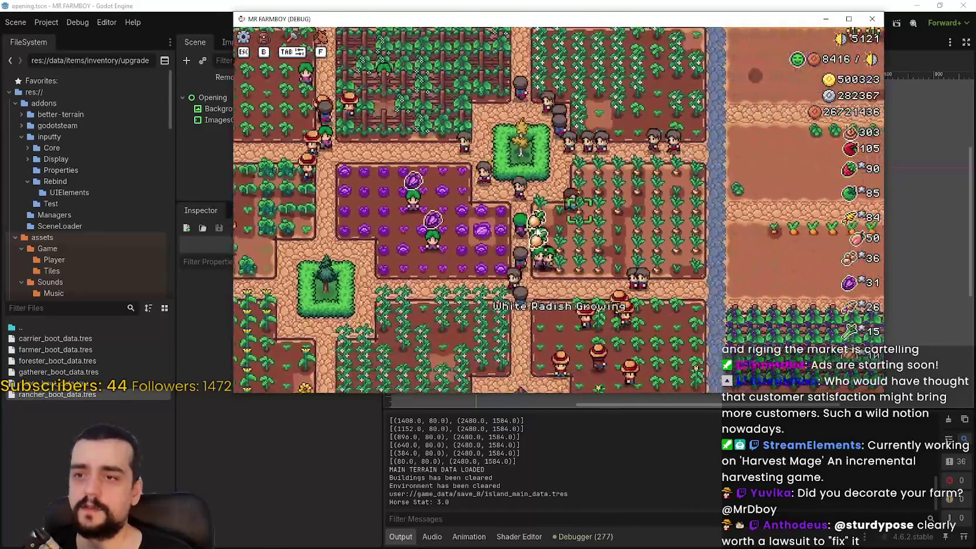
{"action": "key", "text": "d"}
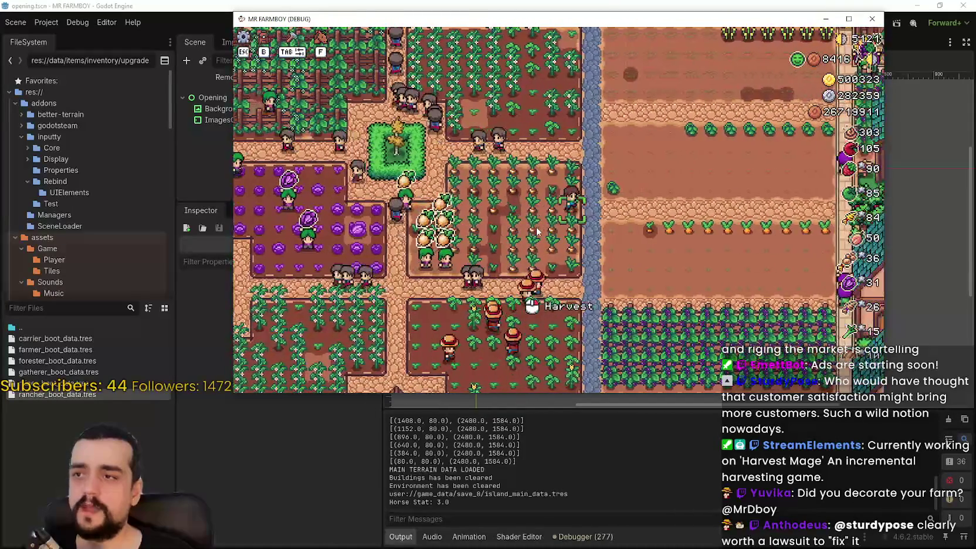
{"action": "key", "text": "w"}
{"action": "key", "text": "d"}
{"action": "scroll", "coordinate": [536, 223], "scroll_direction": "up", "scroll_amount": 2}
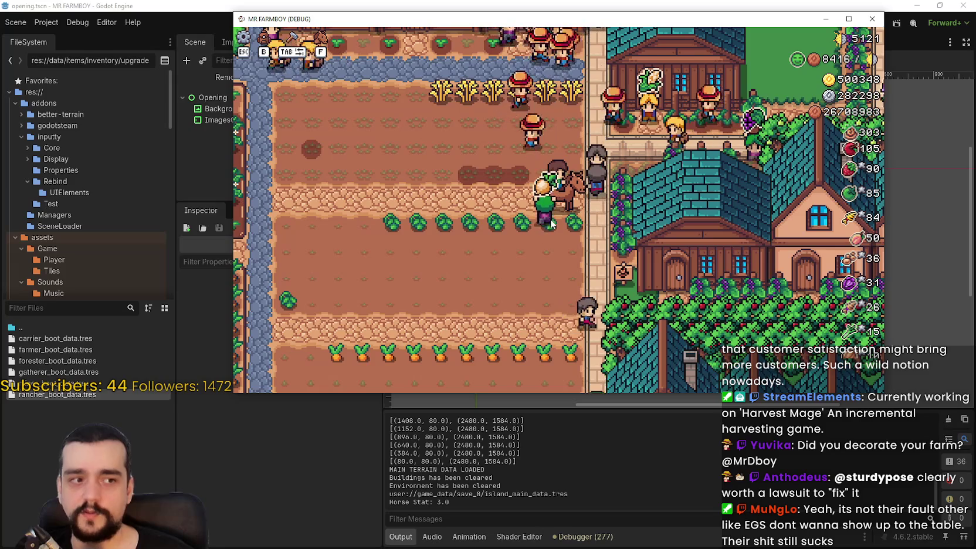
Ride along the tomato rows, left across the farm to the houses, then back into the plots
{"action": "key", "text": "a"}
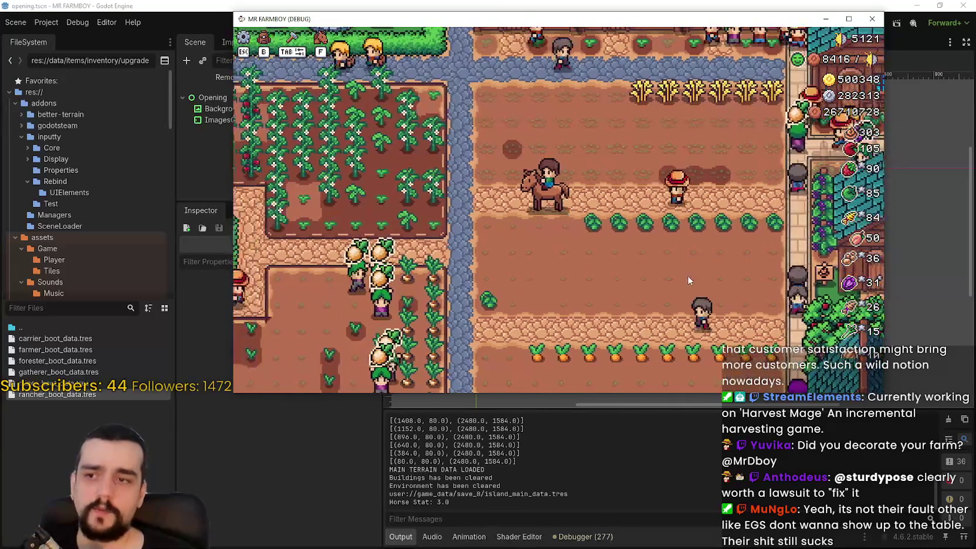
{"action": "key", "text": "d"}
{"action": "key", "text": "d"}
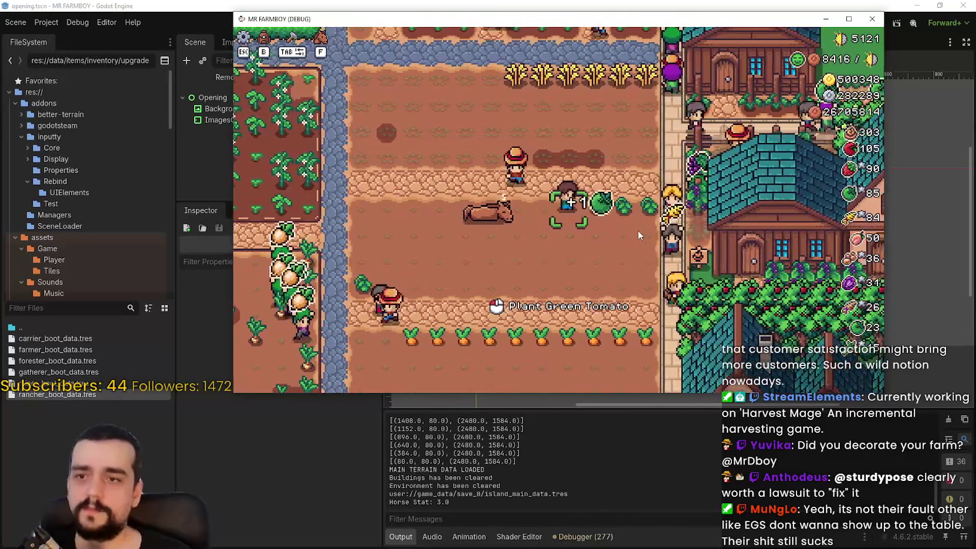
{"action": "key", "text": "d"}
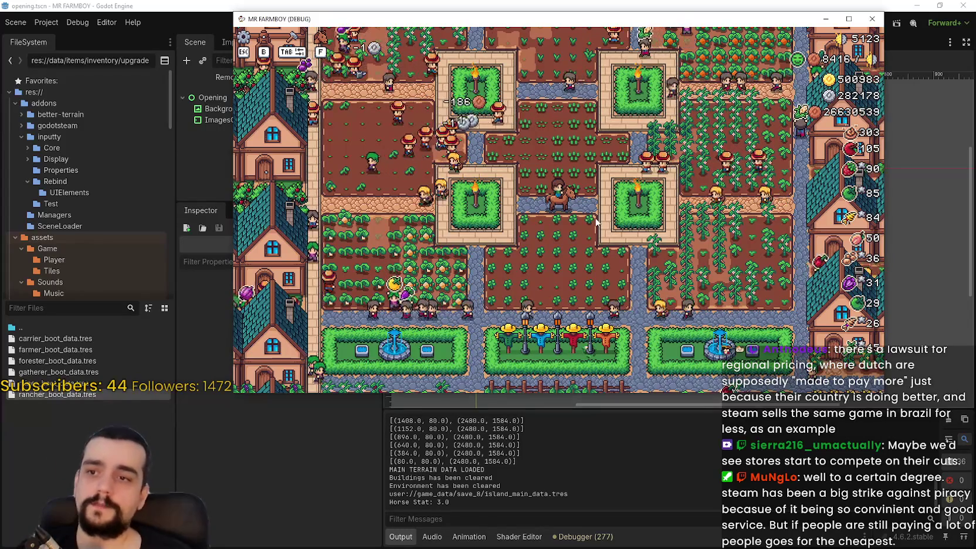
{"action": "key", "text": "a"}
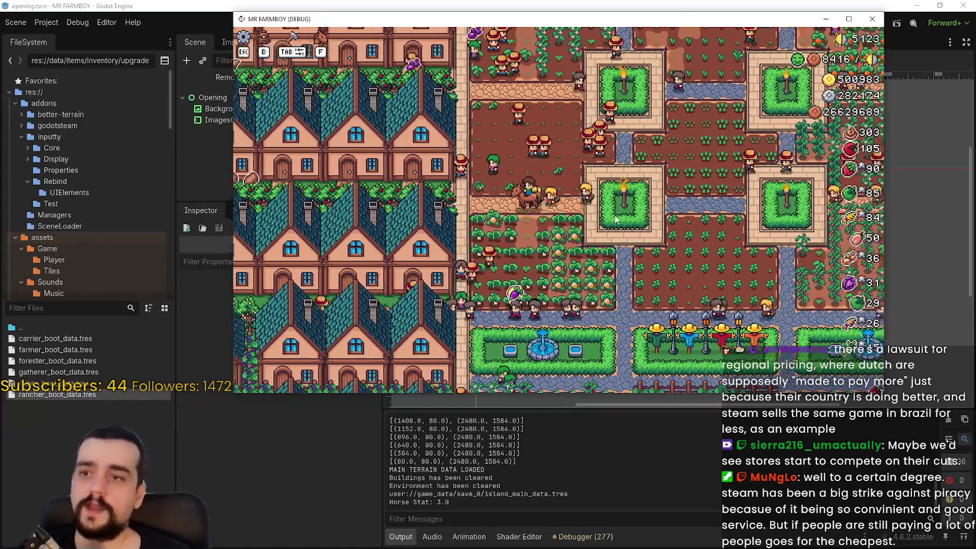
{"action": "key", "text": "a"}
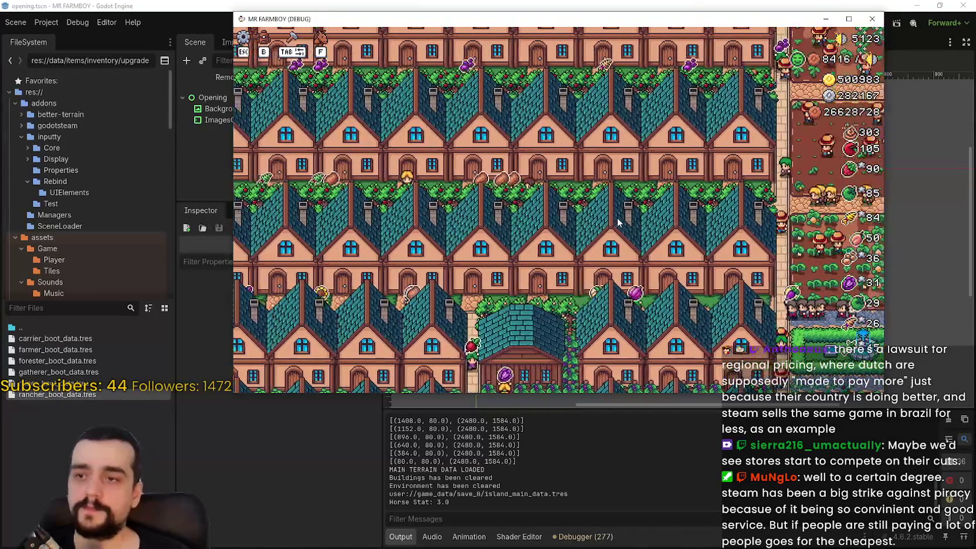
{"action": "key", "text": "a"}
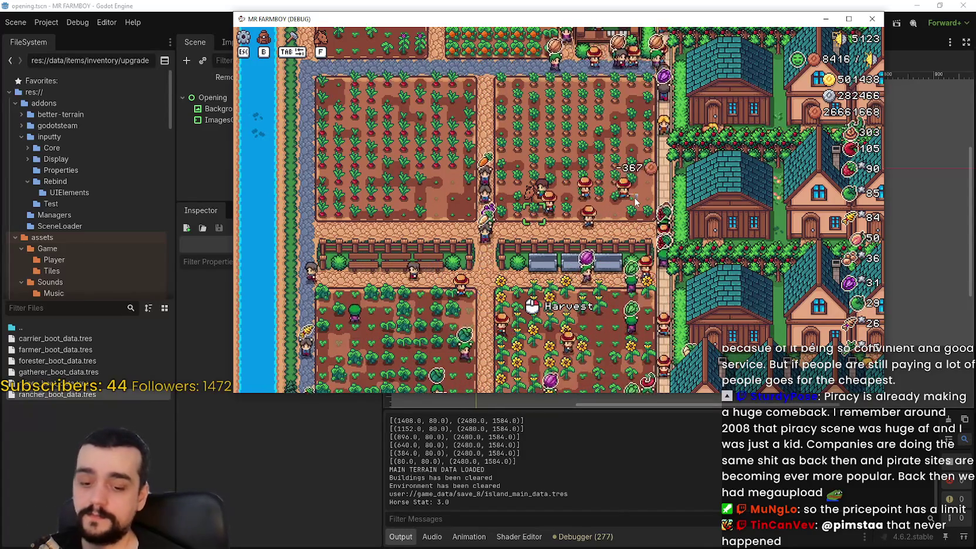
{"action": "key", "text": "d"}
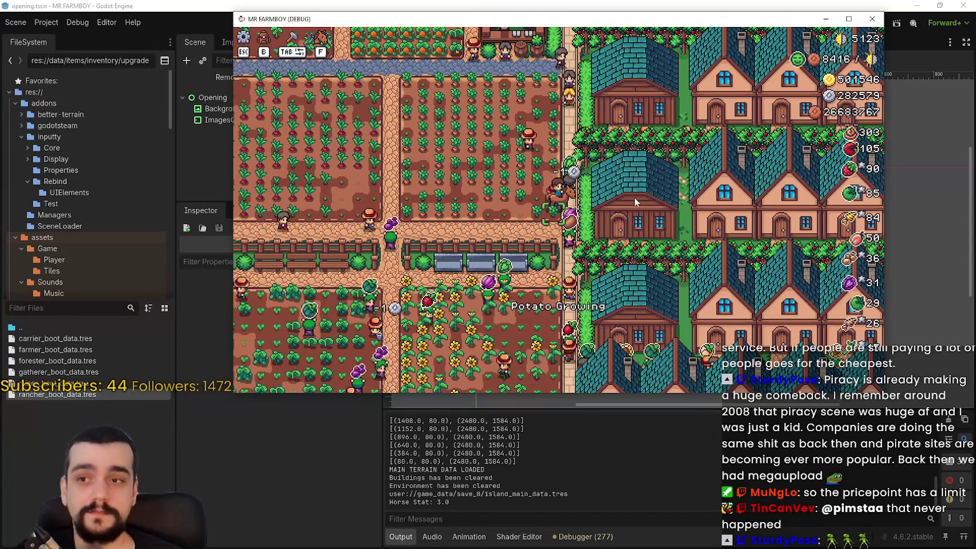
{"action": "key", "text": "d"}
{"action": "key", "text": "s"}
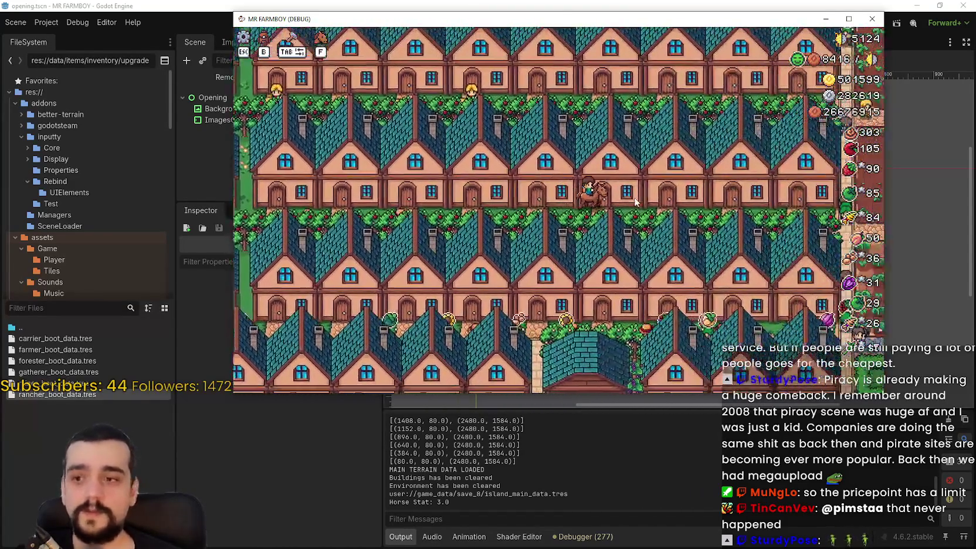
{"action": "key", "text": "d"}
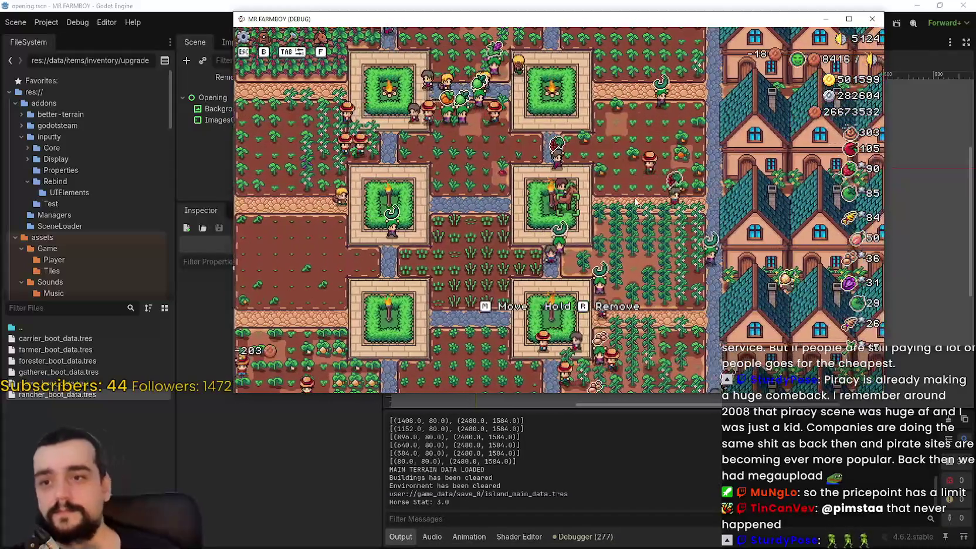
Ride across the farm plots toward the parsnip field and south-east past the hedge plots
{"action": "scroll", "coordinate": [587, 261], "scroll_direction": "up", "scroll_amount": 3}
{"action": "scroll", "coordinate": [603, 238], "scroll_direction": "down", "scroll_amount": 5}
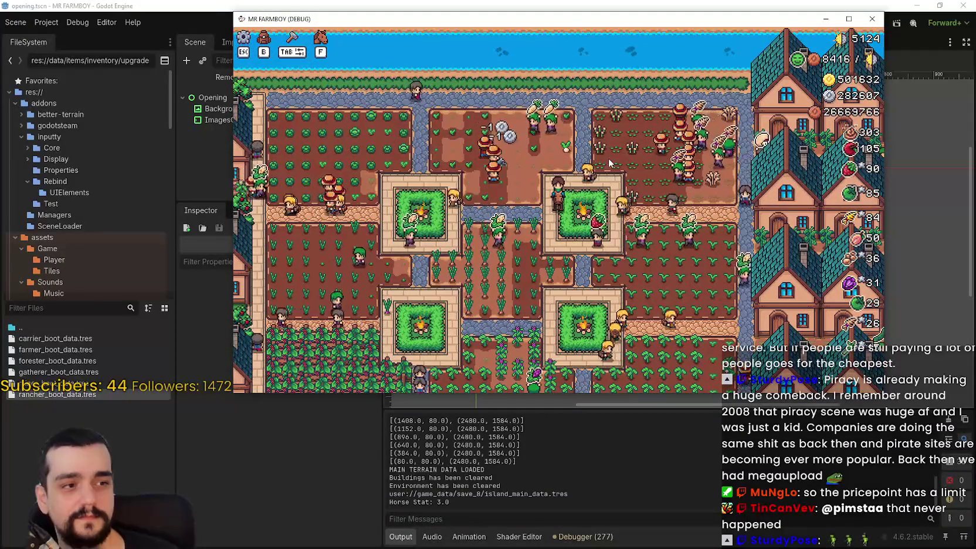
{"action": "key", "text": "s"}
{"action": "key", "text": "a"}
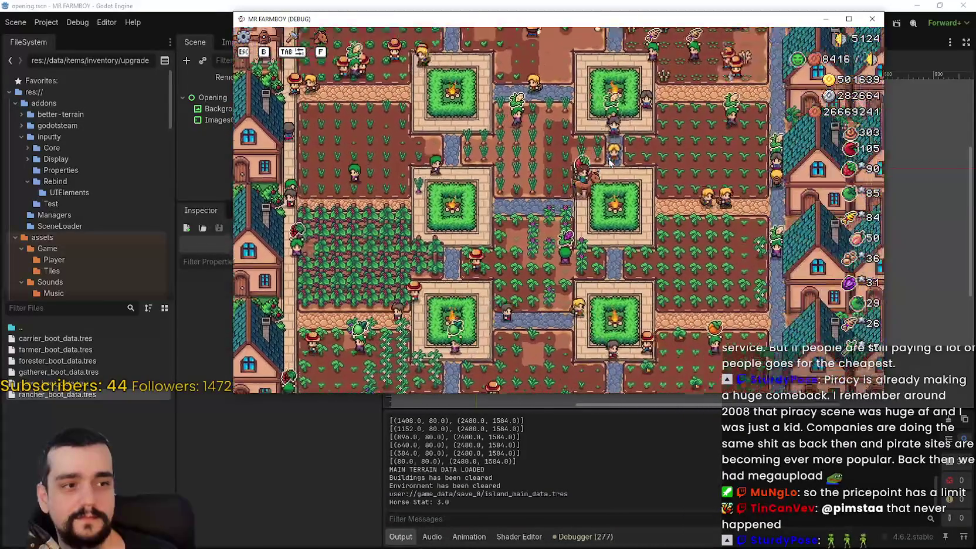
{"action": "key", "text": "d"}
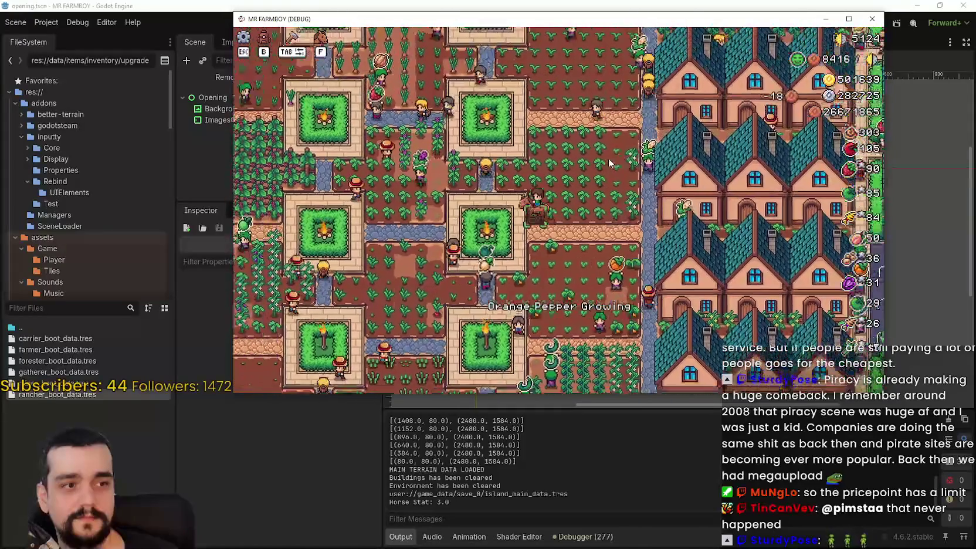
{"action": "key", "text": "a"}
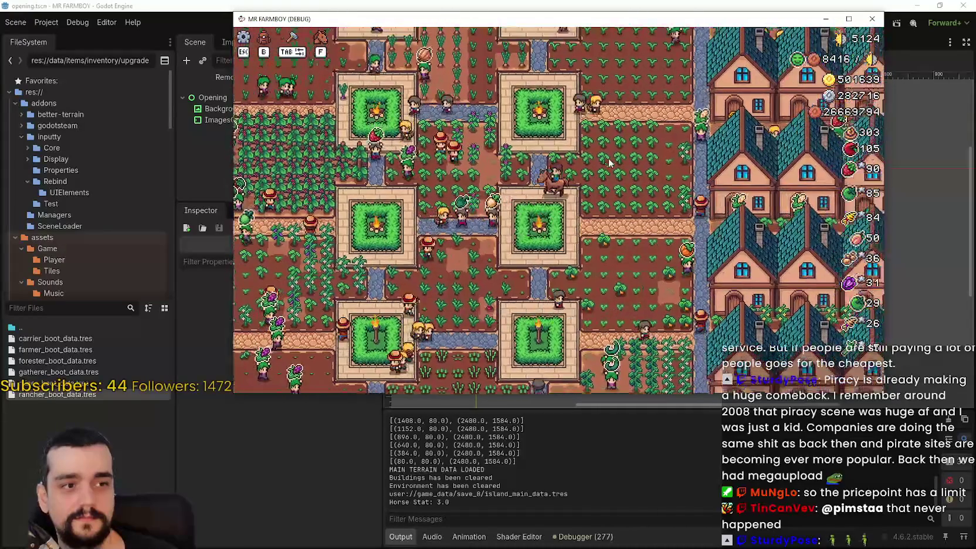
{"action": "key", "text": "a"}
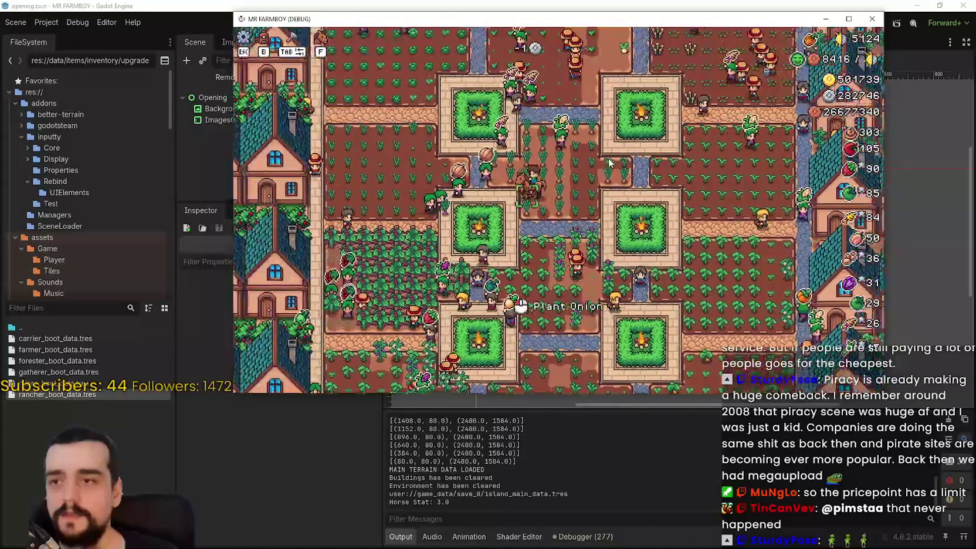
{"action": "key", "text": "s"}
{"action": "key", "text": "w"}
{"action": "key", "text": "d"}
{"action": "key", "text": "s"}
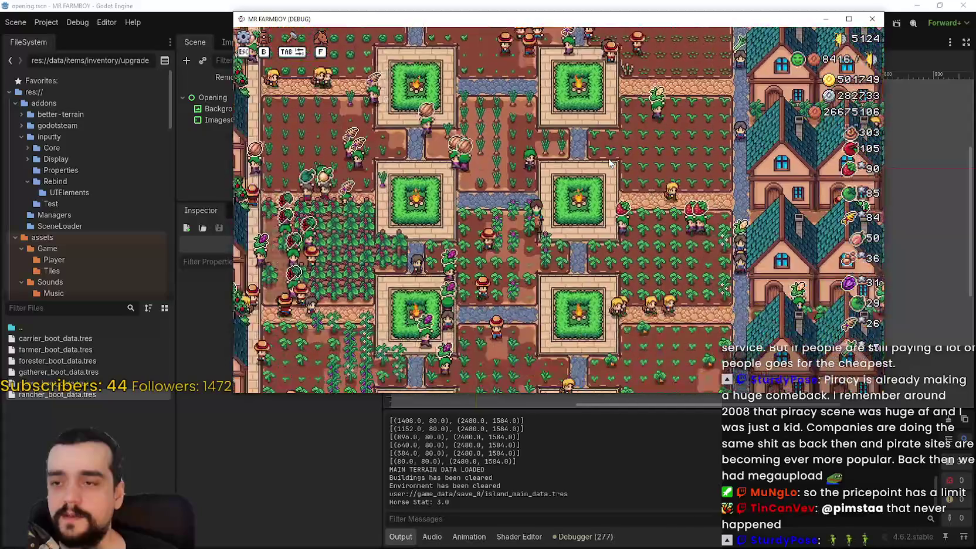
Ride down past the fountains and scarecrows and plant carrots on the empty plot
{"action": "key", "text": "d"}
{"action": "key", "text": "s"}
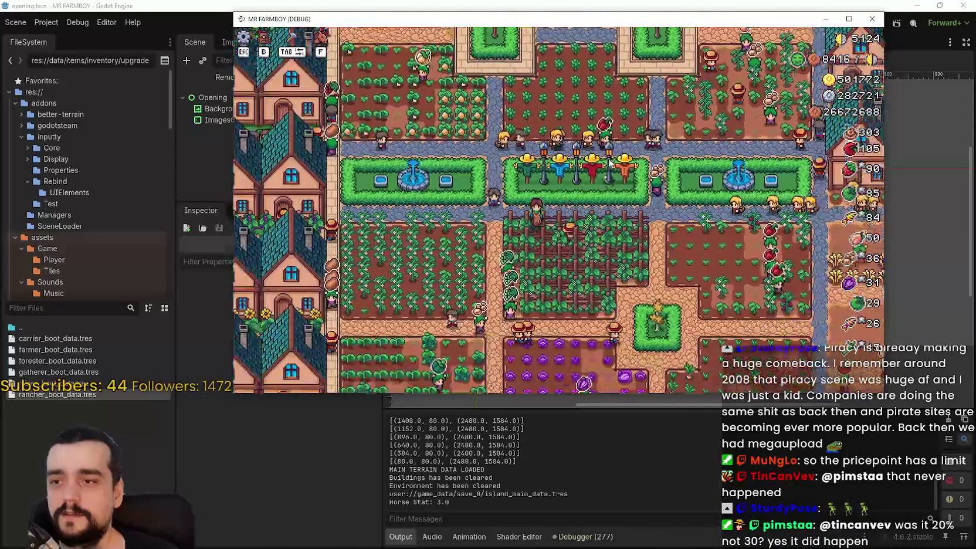
{"action": "key", "text": "s"}
{"action": "key", "text": "a"}
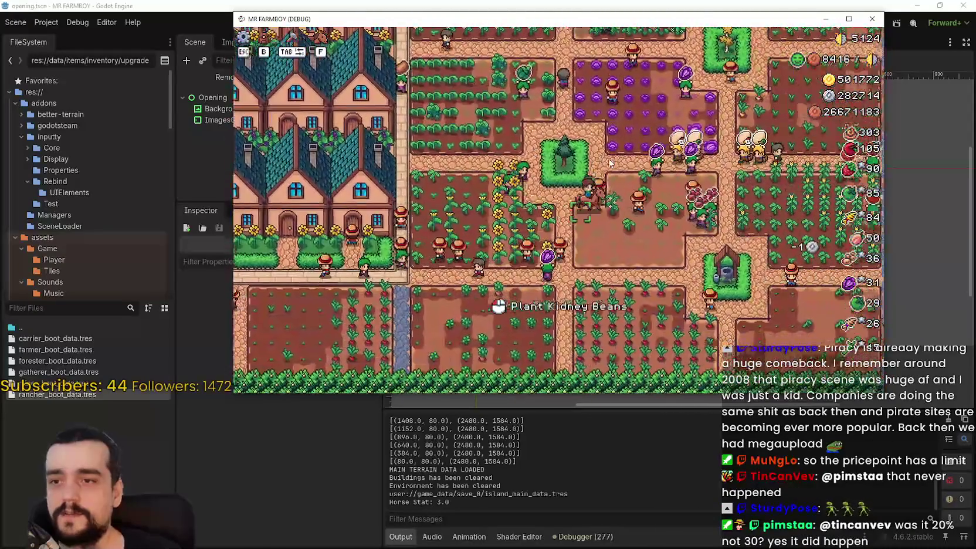
{"action": "key", "text": "d"}
{"action": "key", "text": "d"}
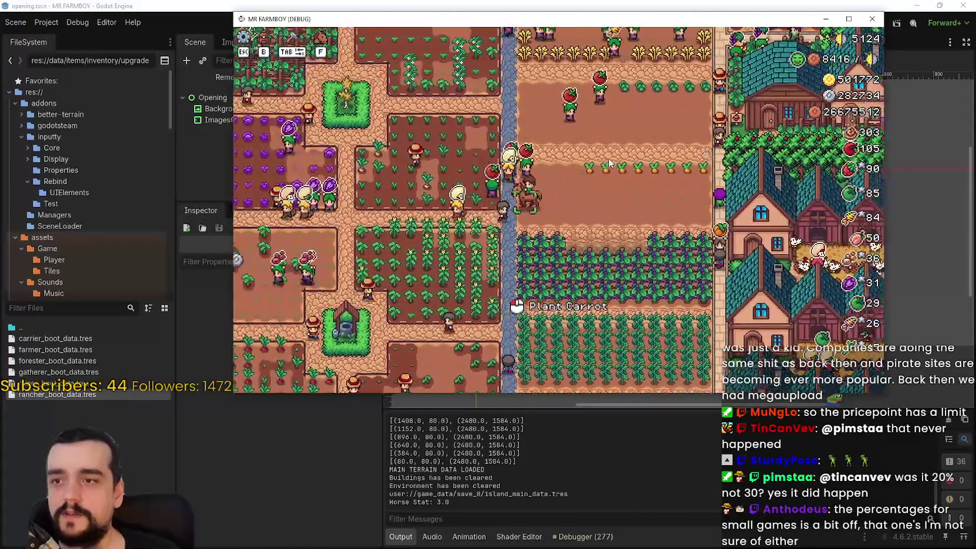
{"action": "key", "text": "d"}
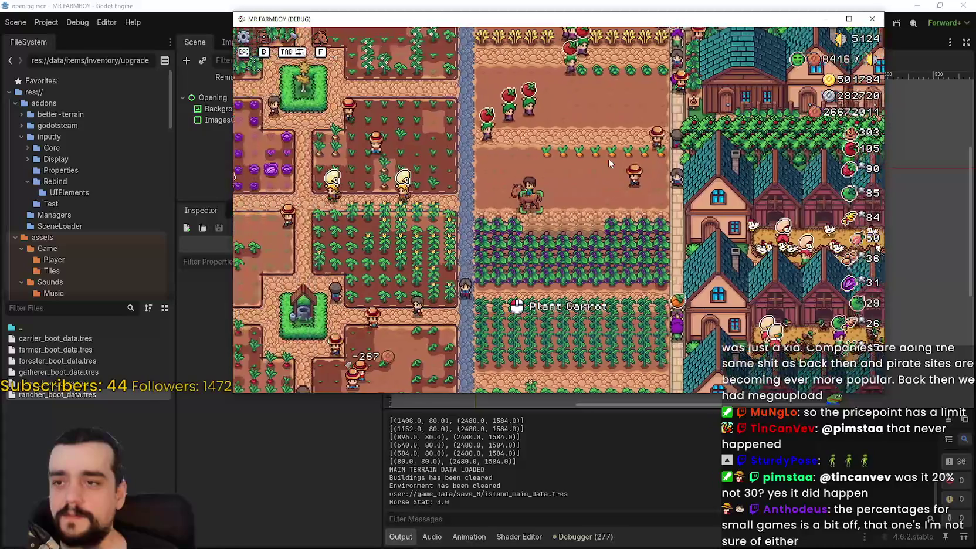
{"action": "key", "text": "a"}
{"action": "key", "text": "s"}
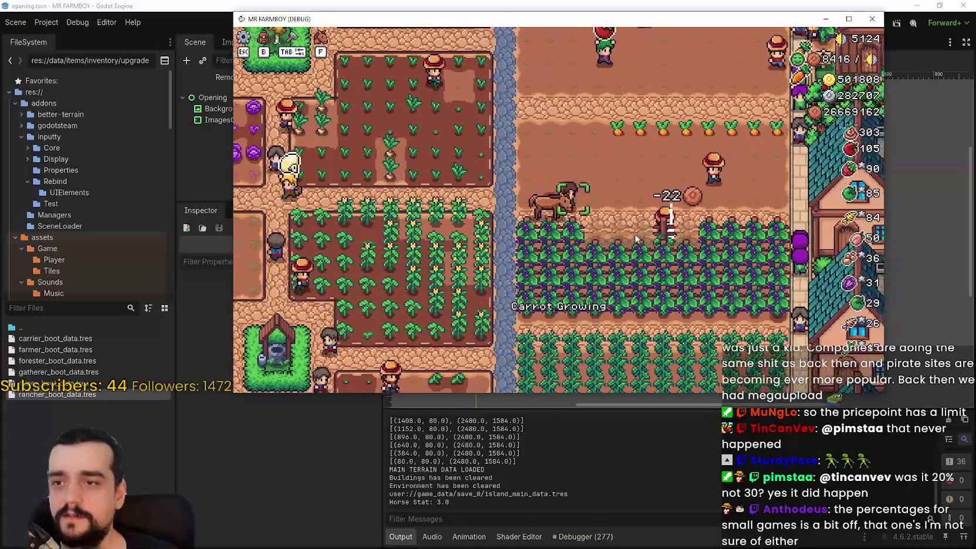
{"action": "key", "text": "d"}
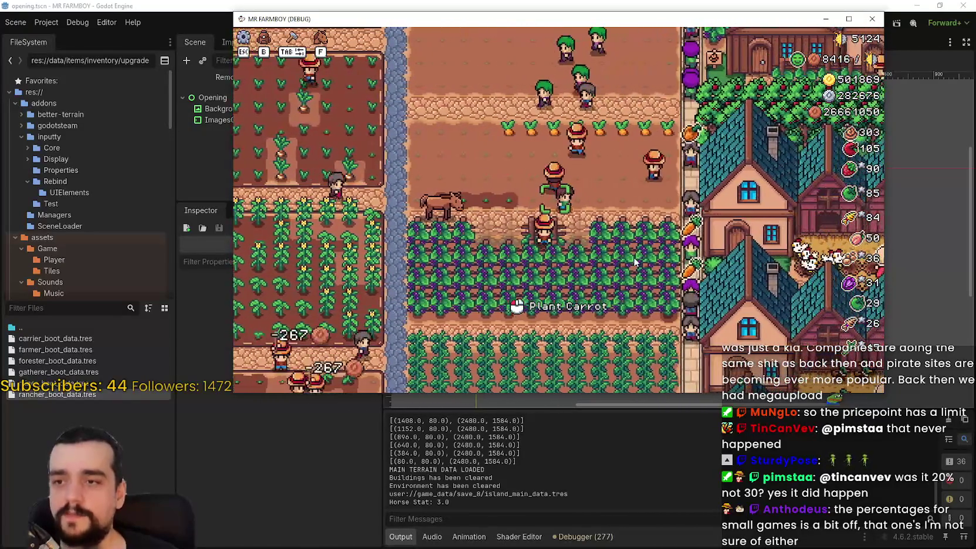
Water the carrot plots along the rows, then ride west across the farm map
{"action": "key", "text": "d"}
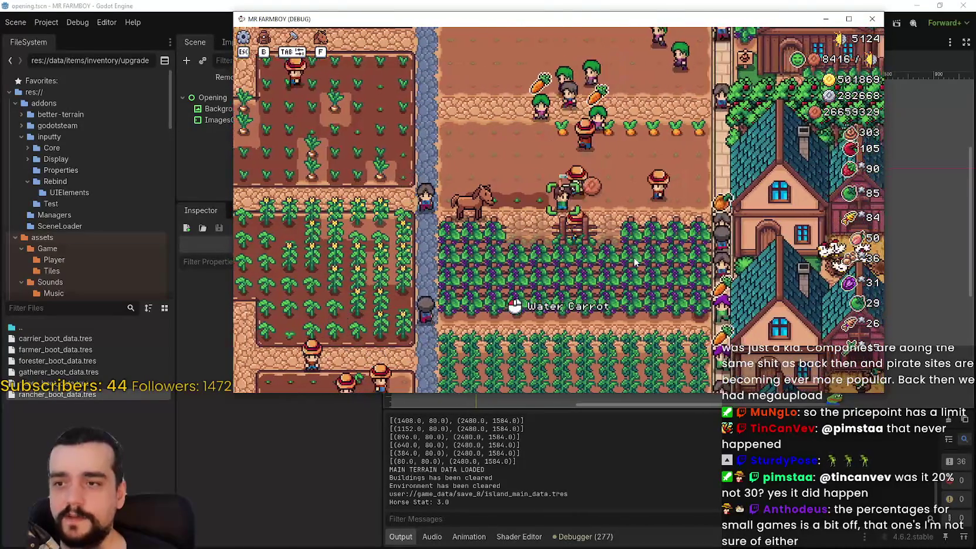
{"action": "scroll", "coordinate": [662, 204], "scroll_direction": "up", "scroll_amount": 2}
{"action": "left_click", "coordinate": [658, 202]}
{"action": "key", "text": "d"}
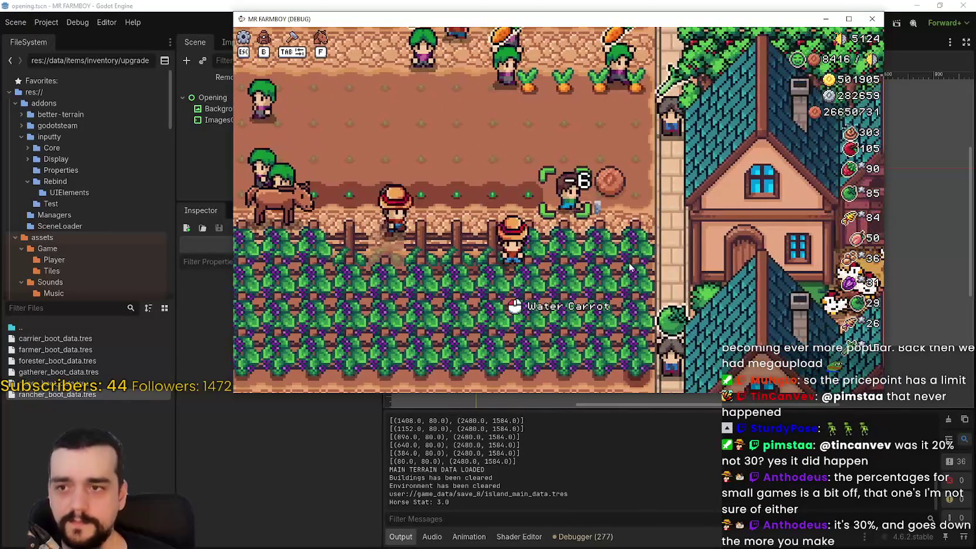
{"action": "scroll", "coordinate": [611, 248], "scroll_direction": "down", "scroll_amount": 3}
{"action": "key", "text": "a"}
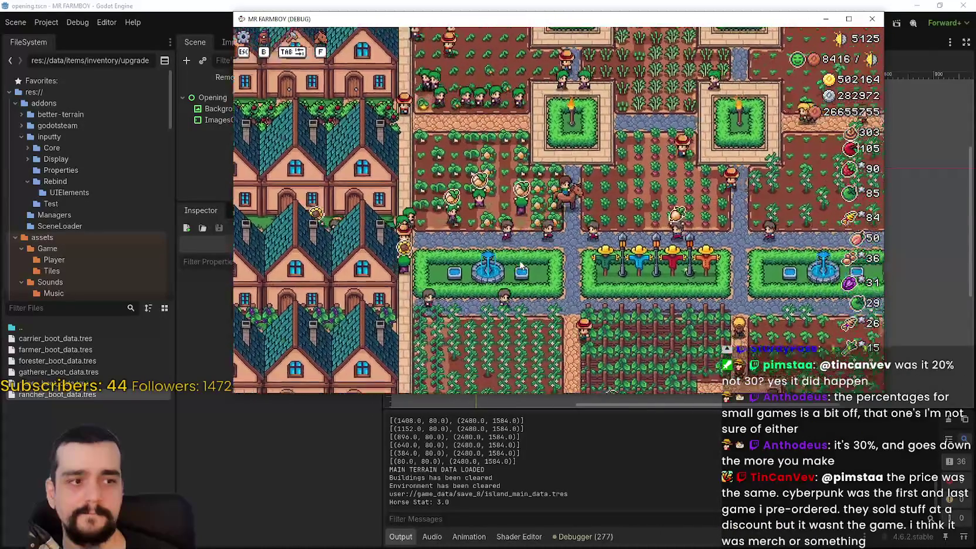
Pan the game camera over the houses and farms, then pause and save-and-quit the game
{"action": "scroll", "coordinate": [520, 265], "scroll_direction": "up", "scroll_amount": 2}
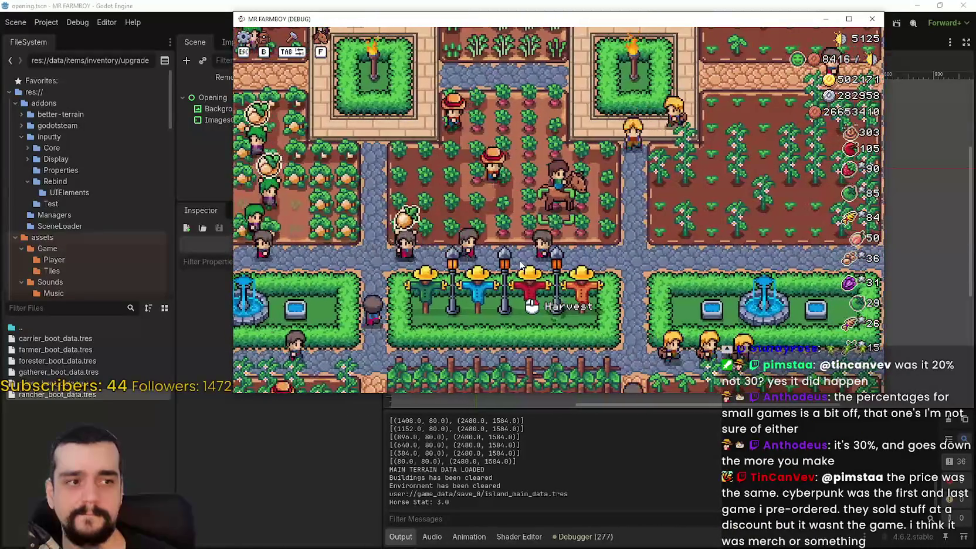
{"action": "scroll", "coordinate": [520, 265], "scroll_direction": "down", "scroll_amount": 3}
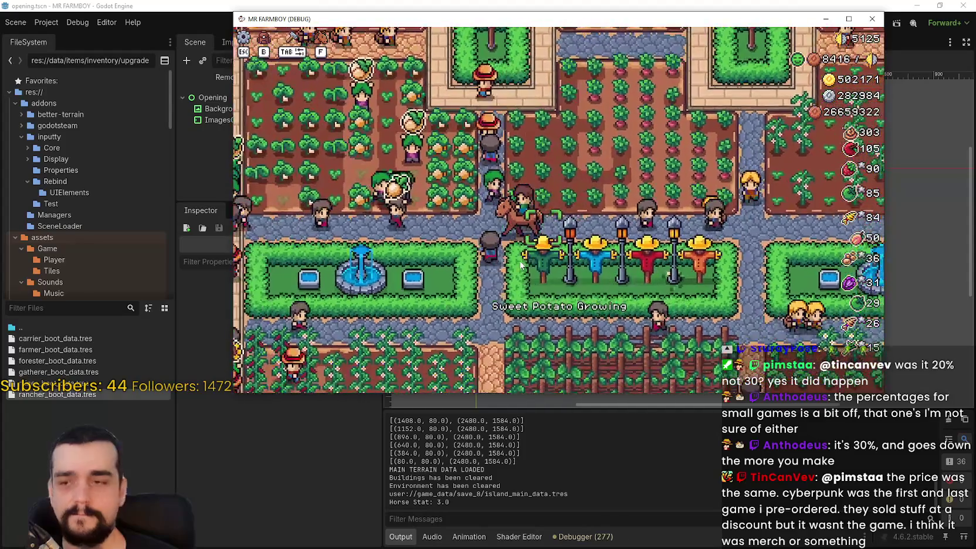
{"action": "scroll", "coordinate": [519, 265], "scroll_direction": "up", "scroll_amount": 3}
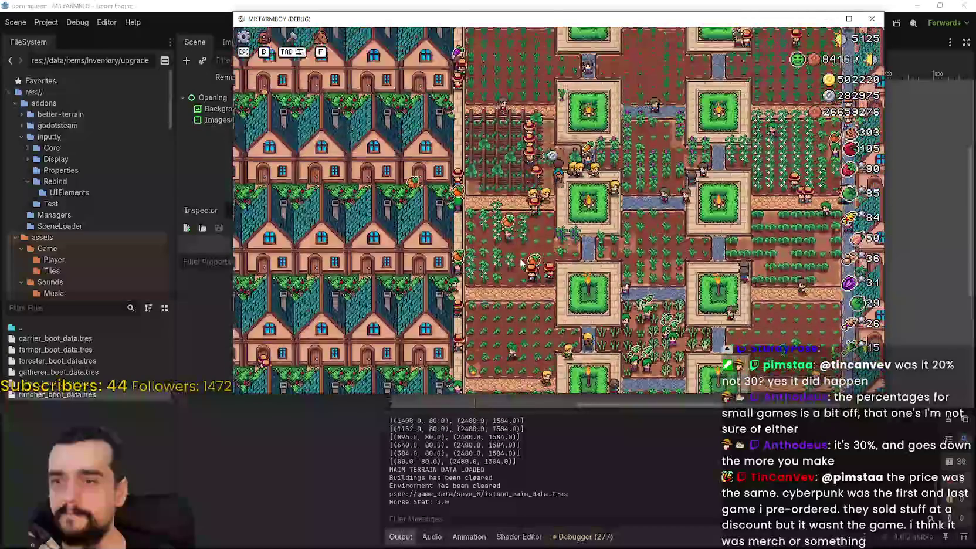
{"action": "key", "text": "d"}
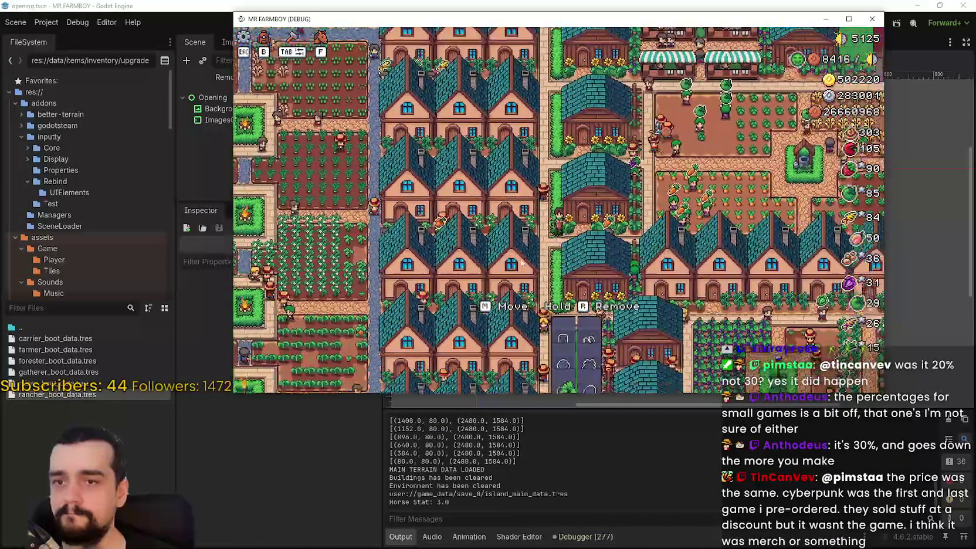
{"action": "key", "text": "s"}
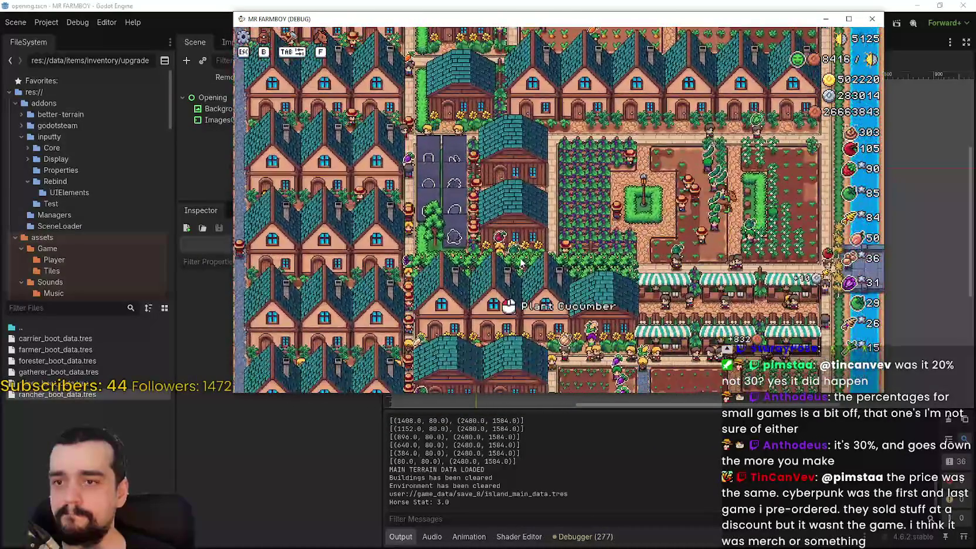
{"action": "key", "text": "s"}
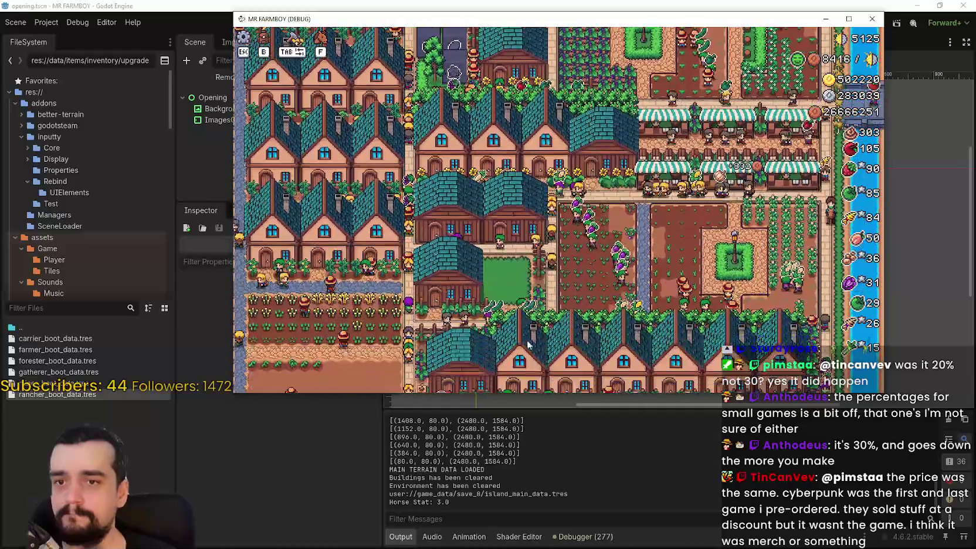
{"action": "key", "text": "Escape"}
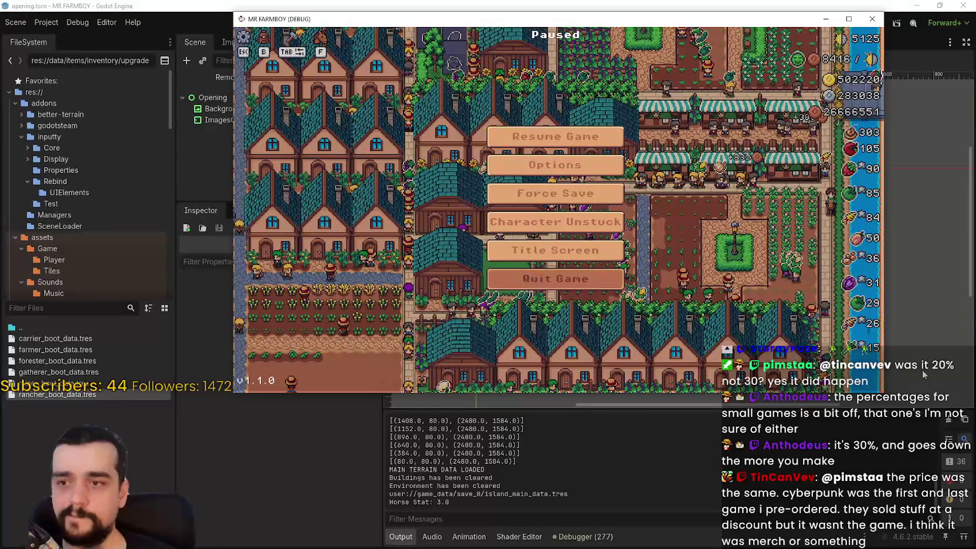
{"action": "left_click", "coordinate": [556, 193]}
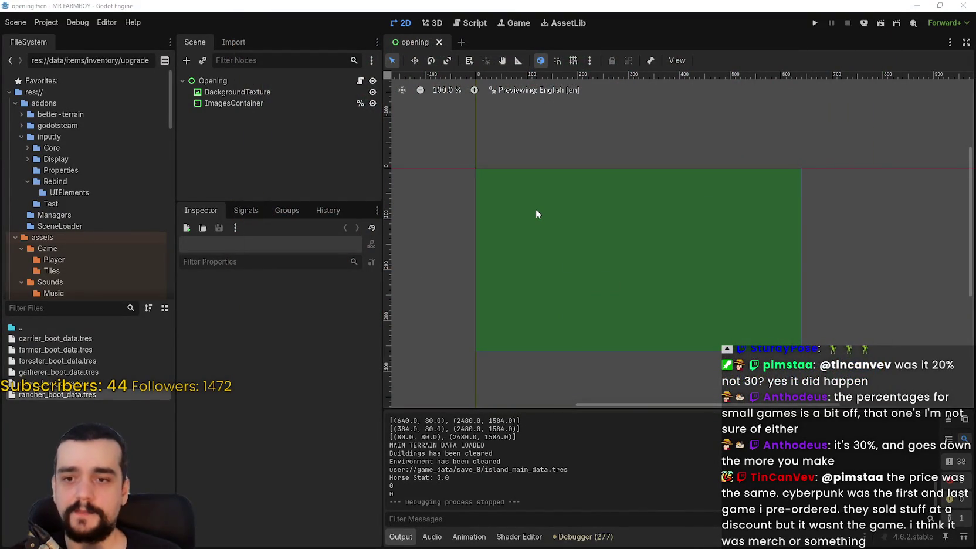
Confirm the debug session has stopped, then switch over to the Steam window
{"action": "scroll", "coordinate": [705, 482], "scroll_direction": "up", "scroll_amount": 1}
{"action": "scroll", "coordinate": [706, 483], "scroll_direction": "down", "scroll_amount": 1}
{"action": "scroll", "coordinate": [933, 499], "scroll_direction": "up", "scroll_amount": 5}
{"action": "scroll", "coordinate": [933, 498], "scroll_direction": "down", "scroll_amount": 5}
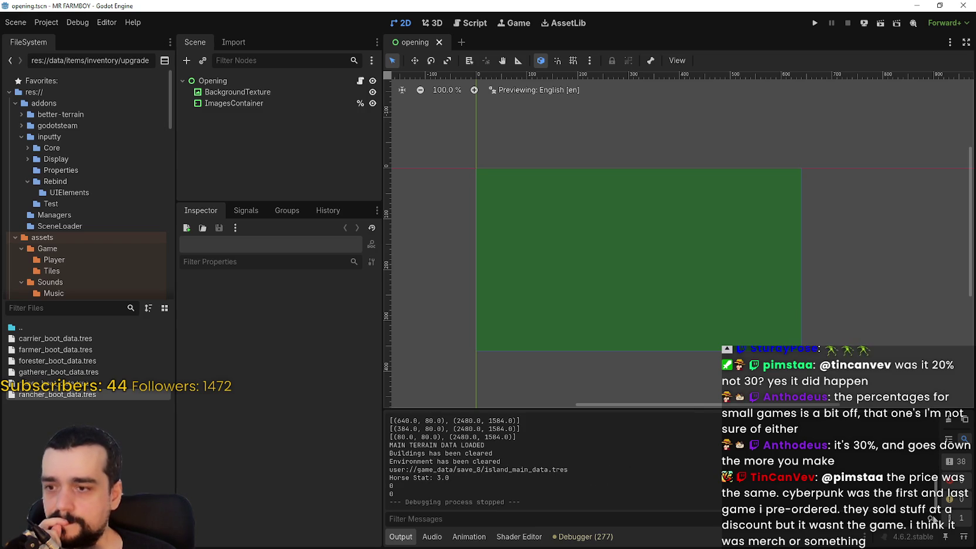
{"action": "key", "text": "alt+Tab"}
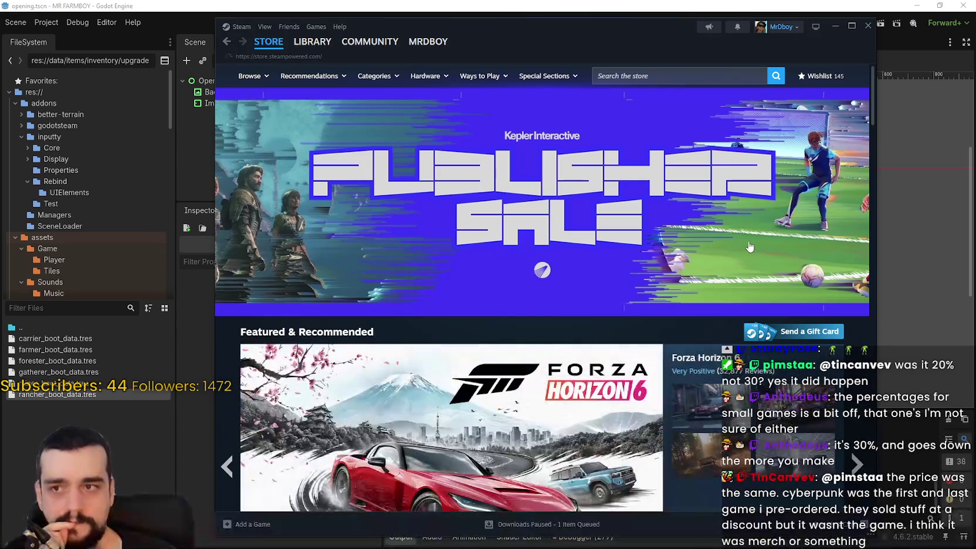
Browse MR FARMBOY's library page, community hub and discussions list, then return to the library
{"action": "left_click", "coordinate": [320, 44]}
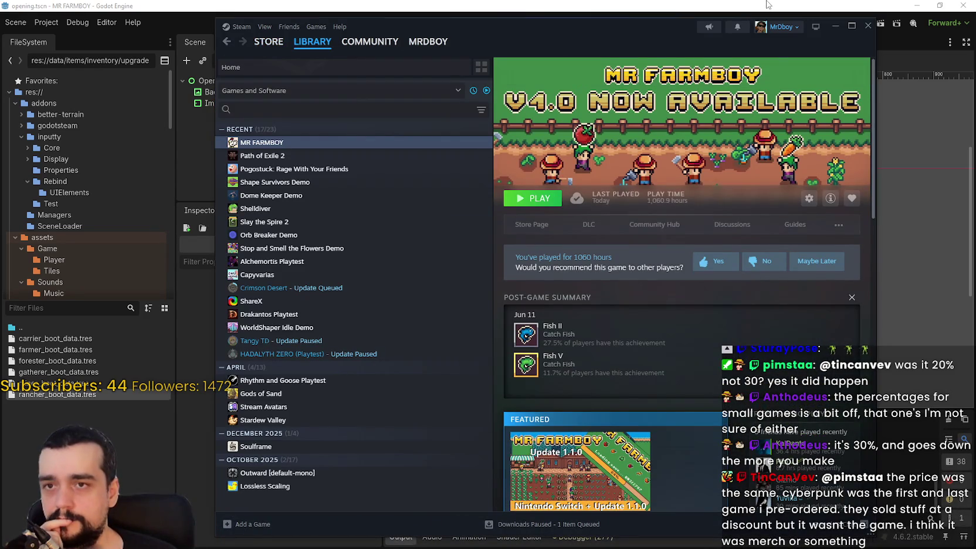
{"action": "left_click", "coordinate": [647, 230]}
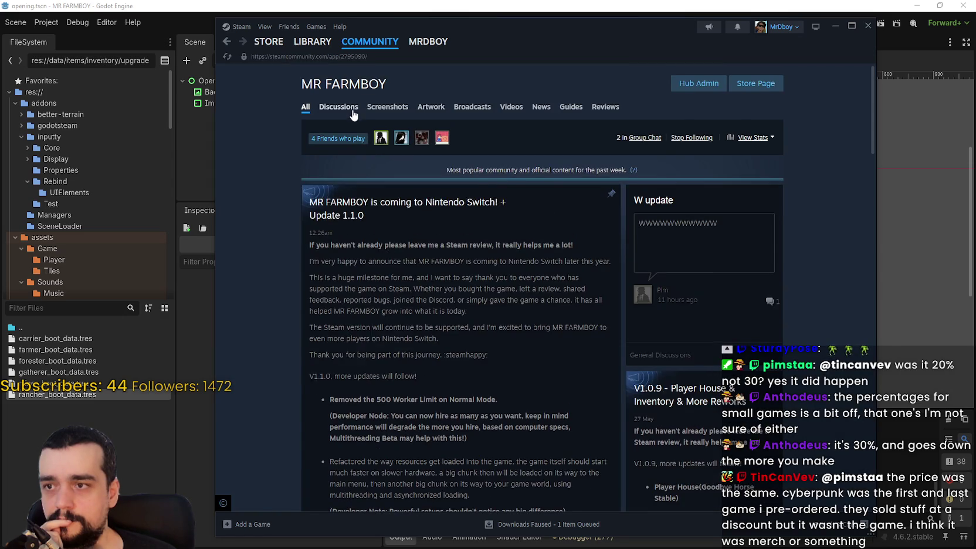
{"action": "left_click", "coordinate": [353, 114]}
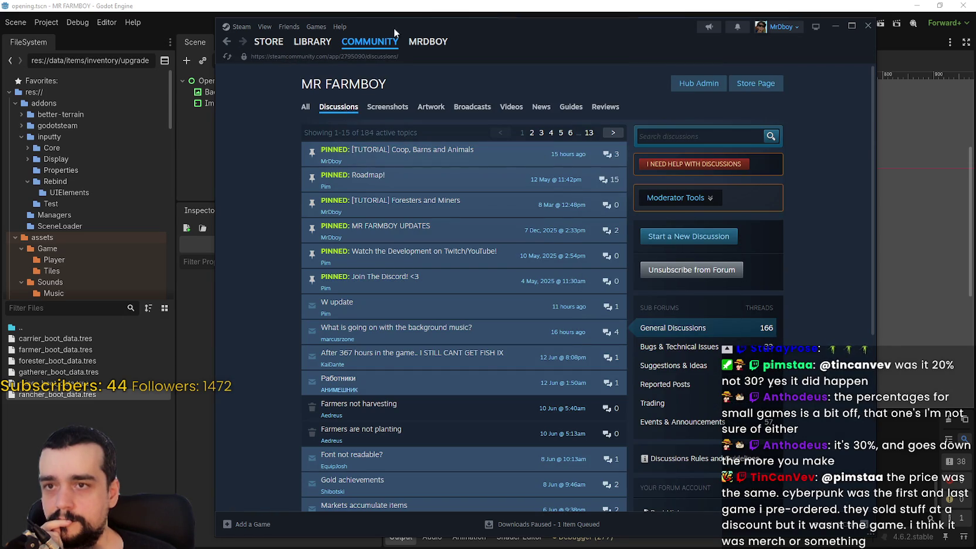
{"action": "left_click", "coordinate": [312, 41]}
Bring Godot forward, zoom the 2D view out, then switch to GitHub Desktop
{"action": "left_click", "coordinate": [753, 8]}
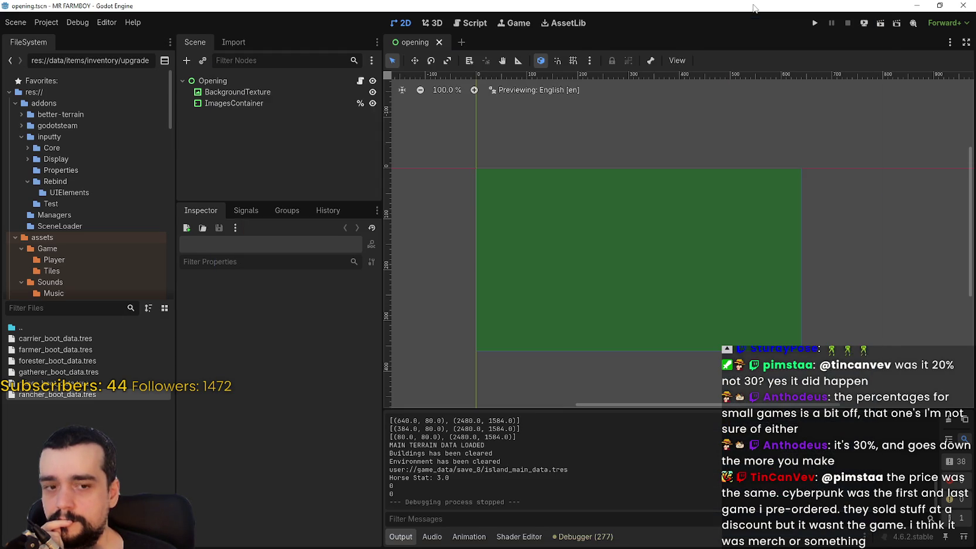
{"action": "scroll", "coordinate": [635, 245], "scroll_direction": "up", "scroll_amount": 1}
{"action": "scroll", "coordinate": [638, 242], "scroll_direction": "down", "scroll_amount": 2}
{"action": "scroll", "coordinate": [641, 240], "scroll_direction": "down", "scroll_amount": 4}
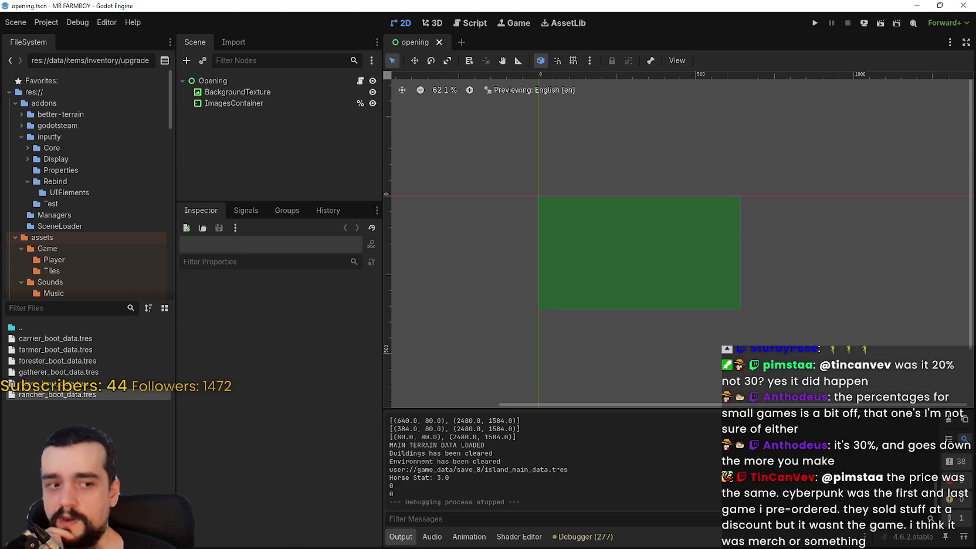
{"action": "key", "text": "alt+Tab"}
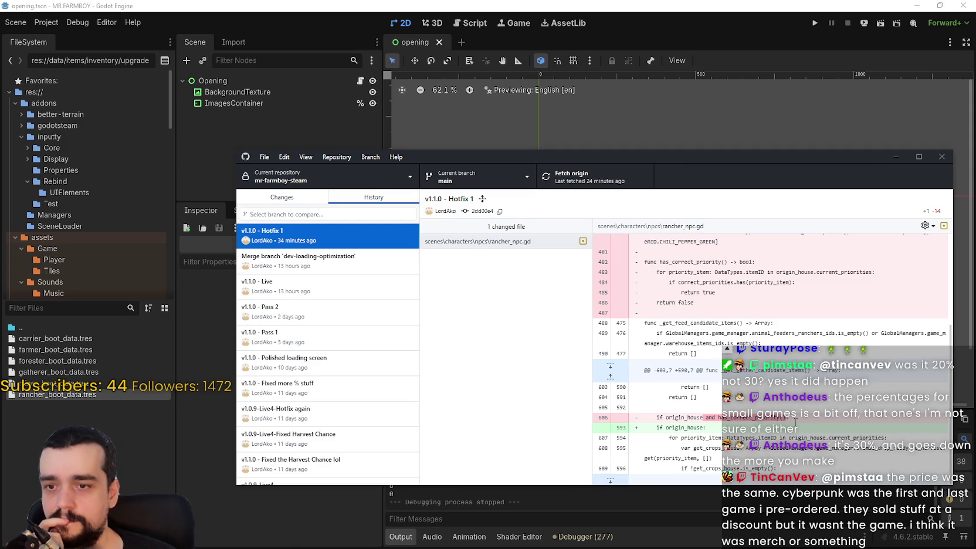
Check mr-farmboy-steam's Changes tab and branch list on main, then go back to Godot
{"action": "scroll", "coordinate": [305, 311], "scroll_direction": "down", "scroll_amount": 2}
{"action": "scroll", "coordinate": [305, 311], "scroll_direction": "up", "scroll_amount": 2}
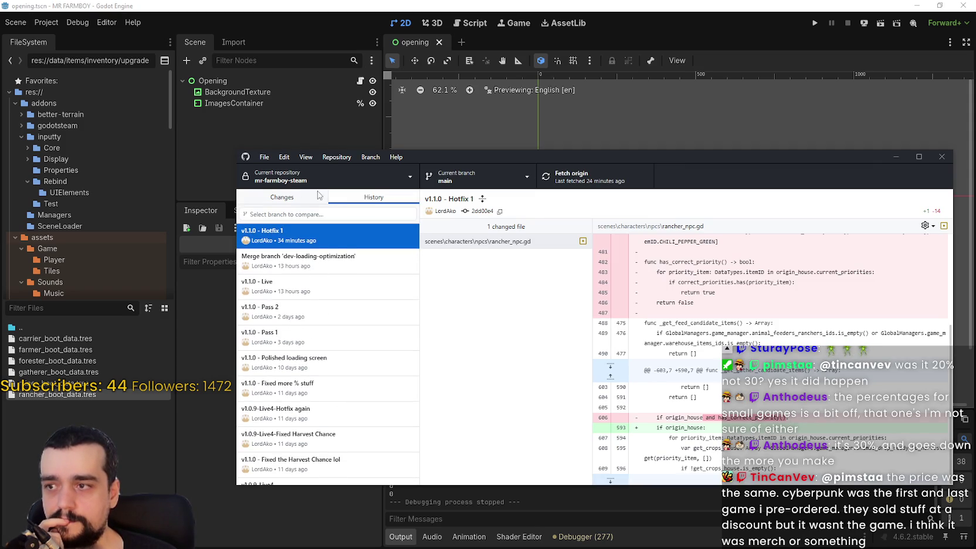
{"action": "left_click", "coordinate": [324, 197]}
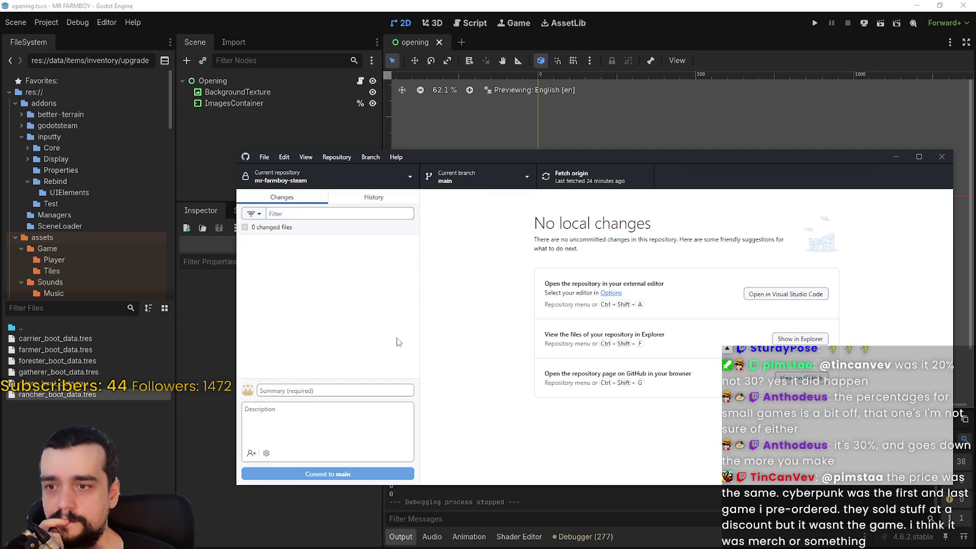
{"action": "left_click_drag", "start_coordinate": [478, 159], "coordinate": [463, 174]}
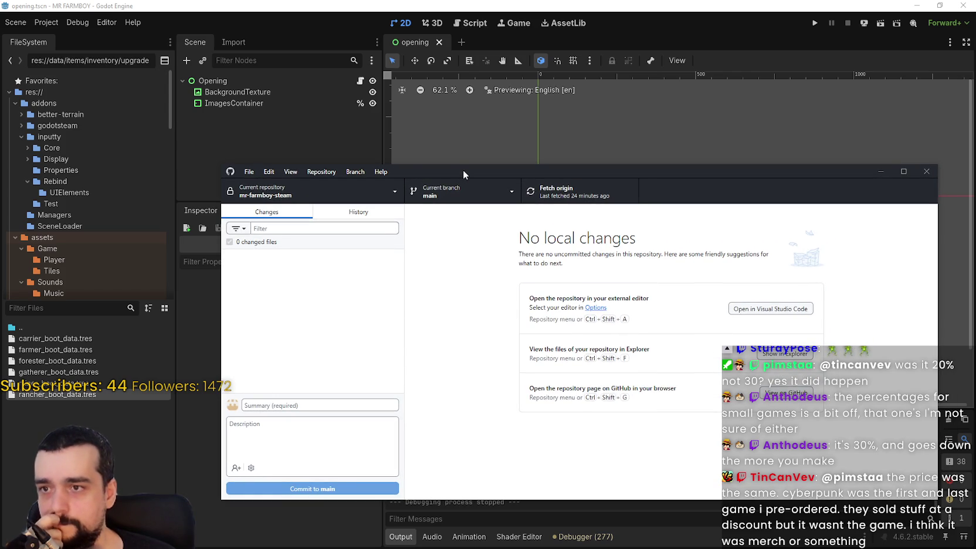
{"action": "left_click", "coordinate": [489, 192]}
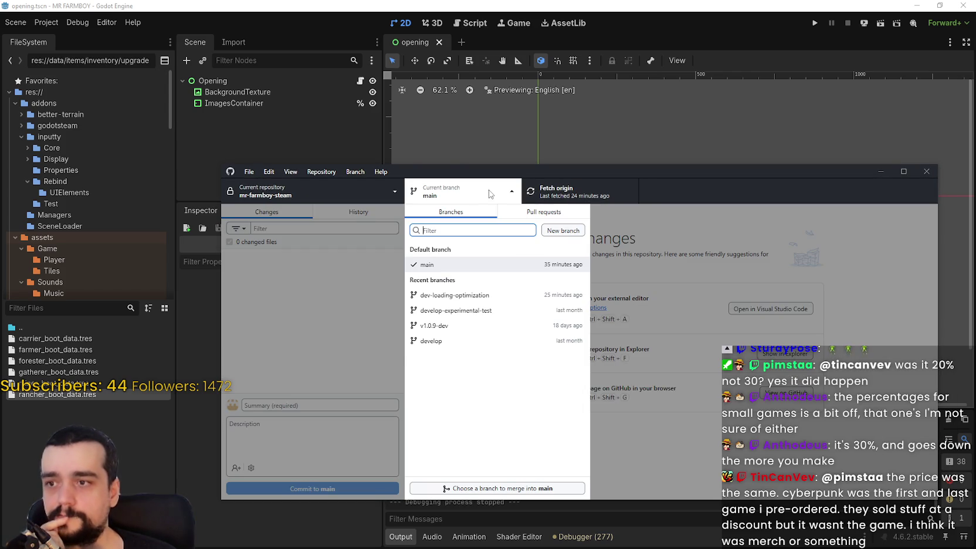
{"action": "left_click", "coordinate": [696, 472]}
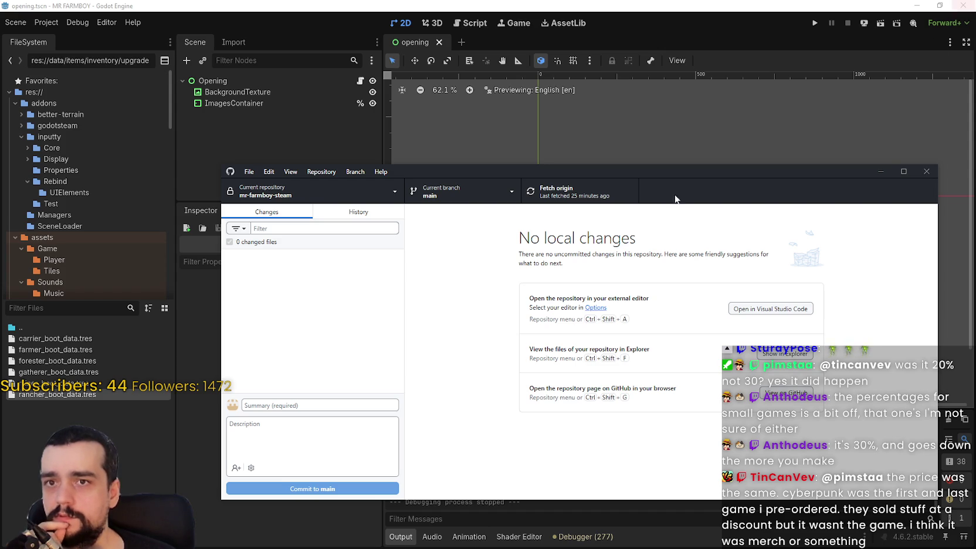
{"action": "left_click", "coordinate": [963, 5]}
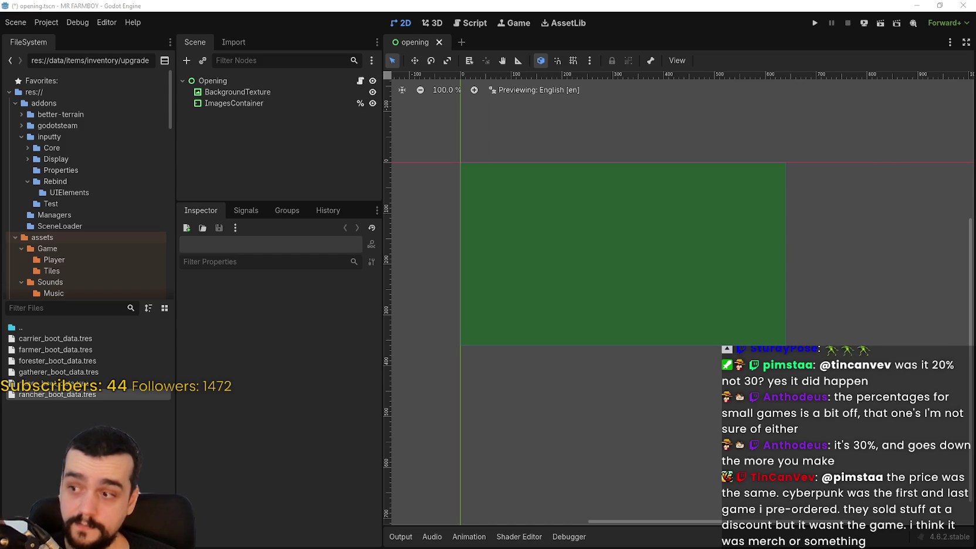
Look through the Animation, Shader Editor and Debugger panels, ending on the Output log
{"action": "left_click", "coordinate": [401, 539]}
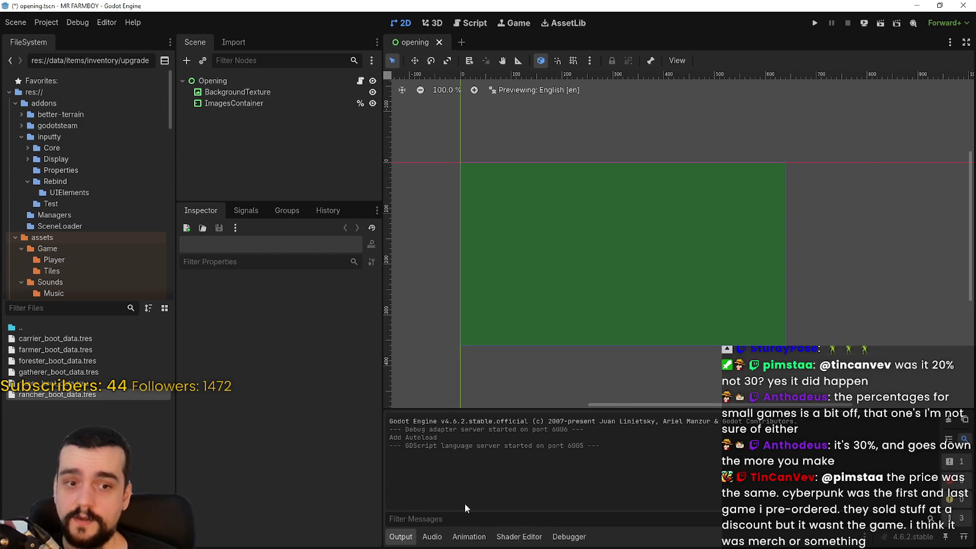
{"action": "left_click", "coordinate": [470, 537]}
{"action": "left_click", "coordinate": [519, 537]}
{"action": "left_click", "coordinate": [558, 539]}
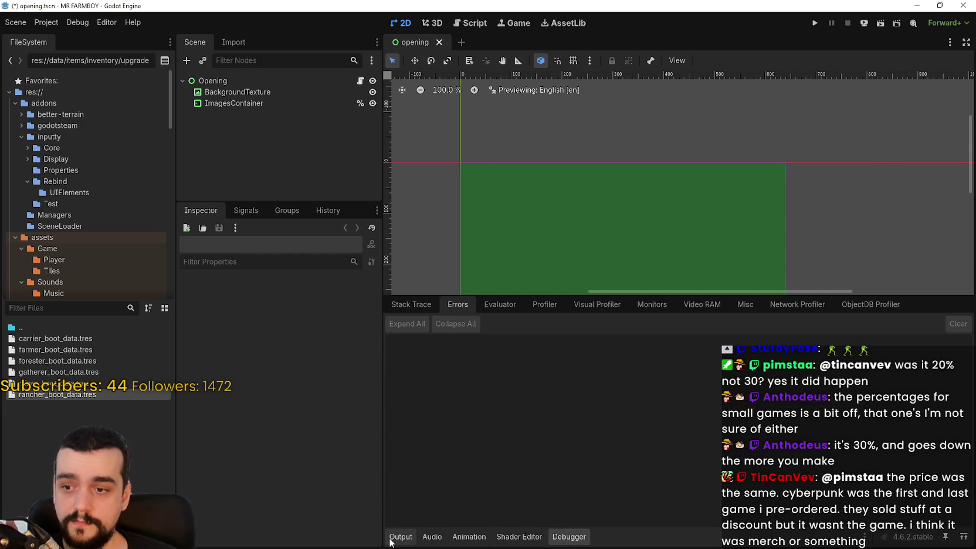
{"action": "left_click", "coordinate": [394, 538]}
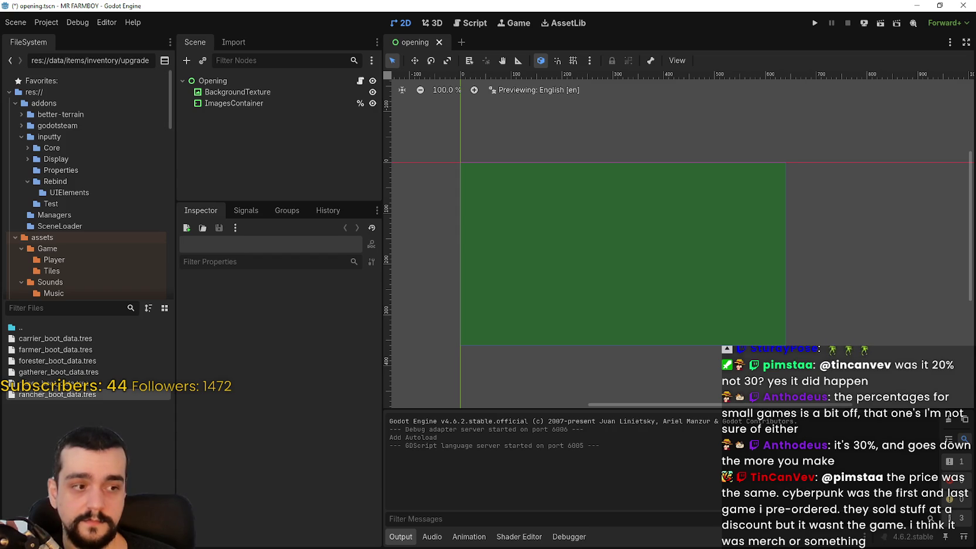
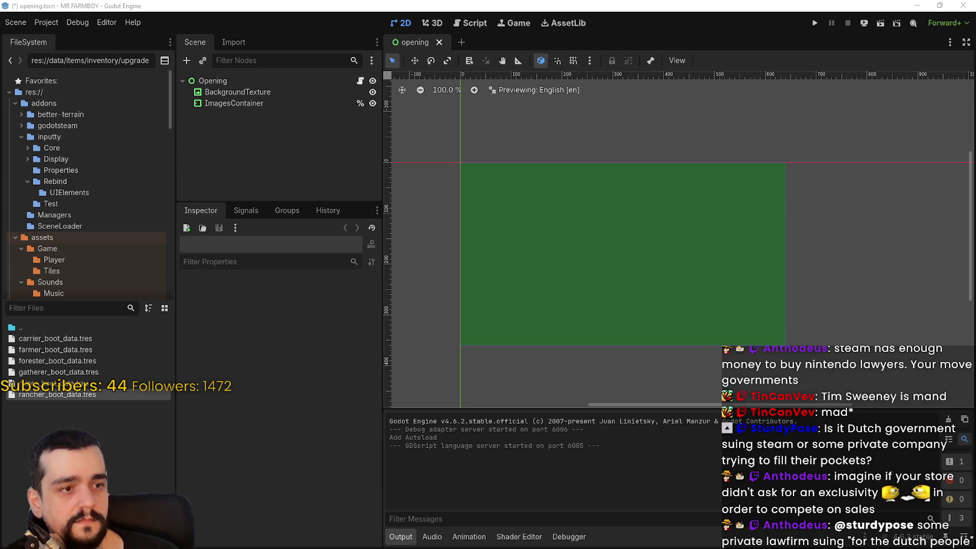
Switch from the Godot editor to the mr-farmboy-steam repository in GitHub Desktop
{"action": "scroll", "coordinate": [773, 296], "scroll_direction": "down", "scroll_amount": 5}
{"action": "scroll", "coordinate": [768, 319], "scroll_direction": "up", "scroll_amount": 4}
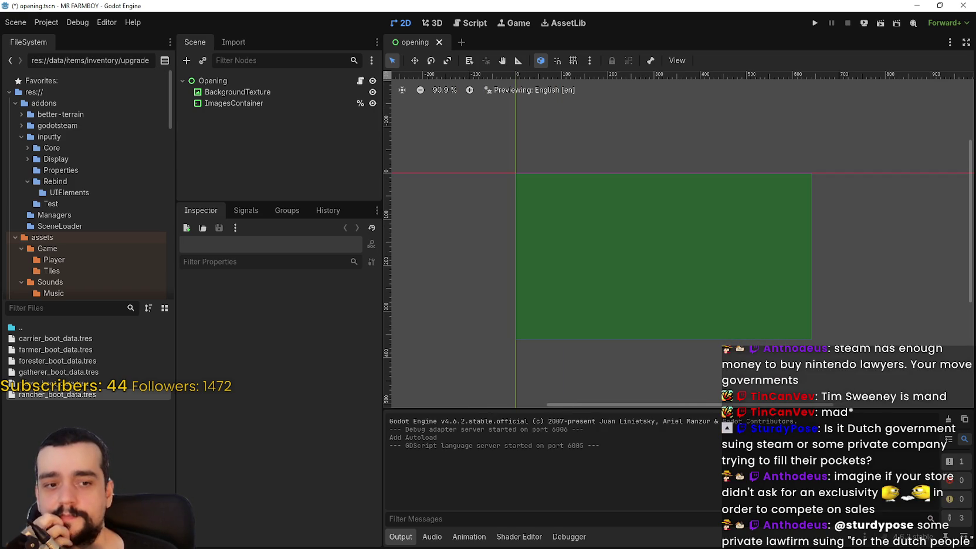
{"action": "key", "text": "alt+Tab"}
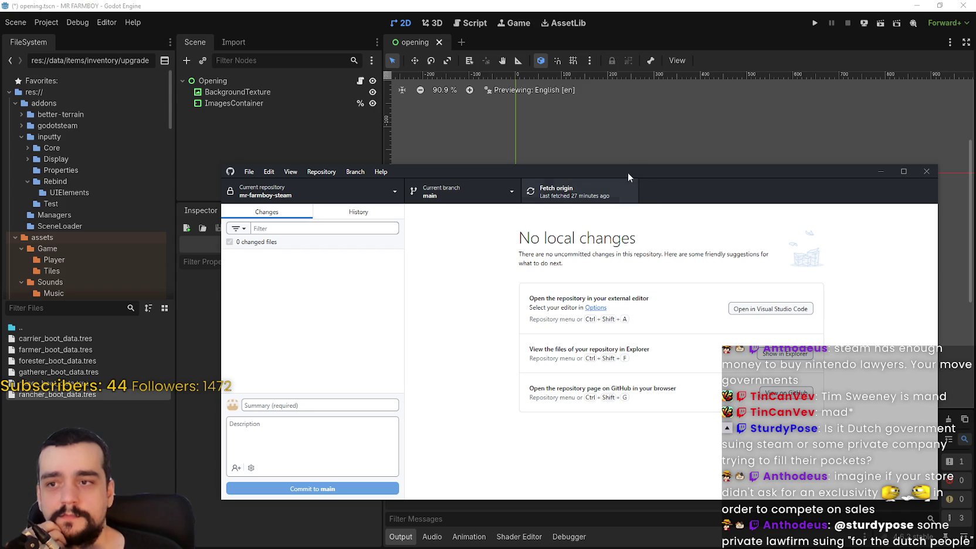
Confirm main has no local changes, cancel creating a new branch, and return to Godot
{"action": "left_click_drag", "start_coordinate": [719, 170], "coordinate": [684, 90]}
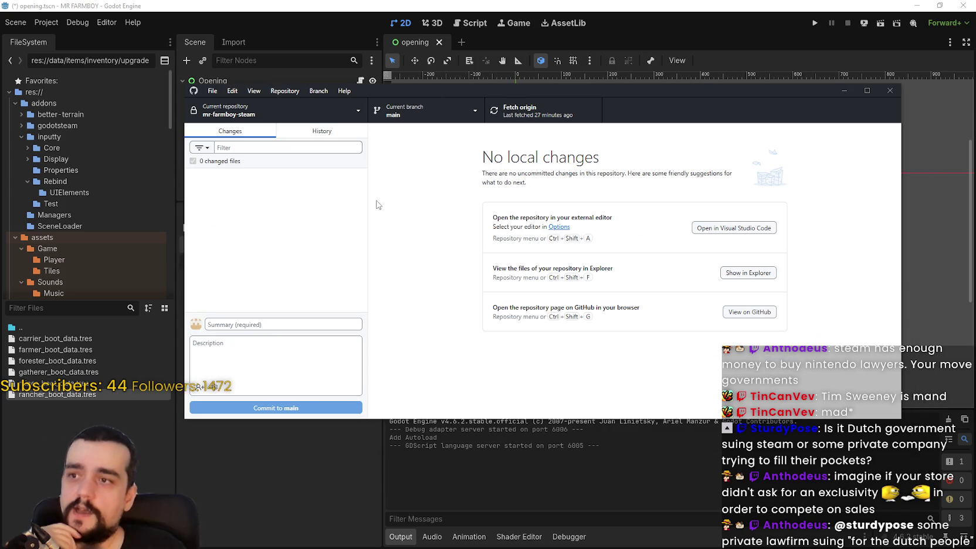
{"action": "left_click", "coordinate": [415, 114]}
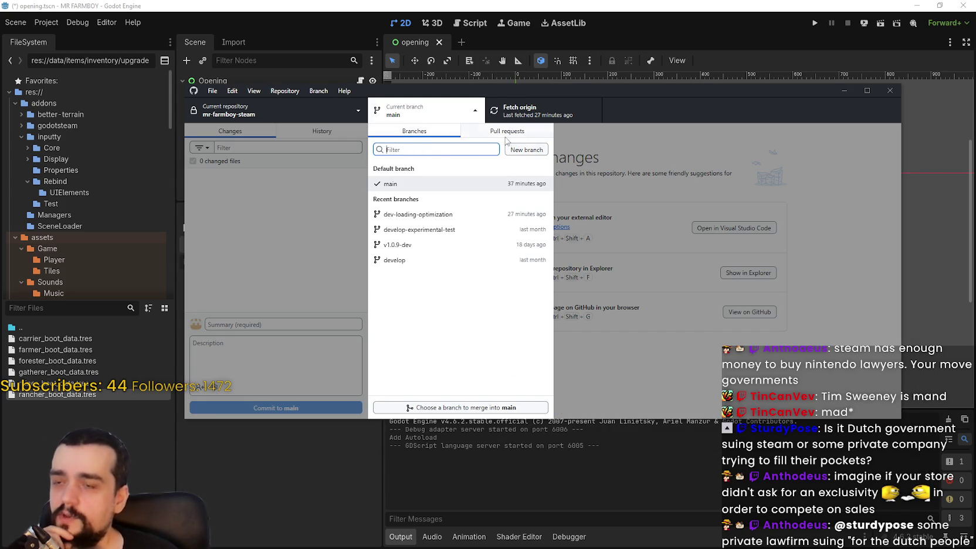
{"action": "left_click", "coordinate": [539, 152]}
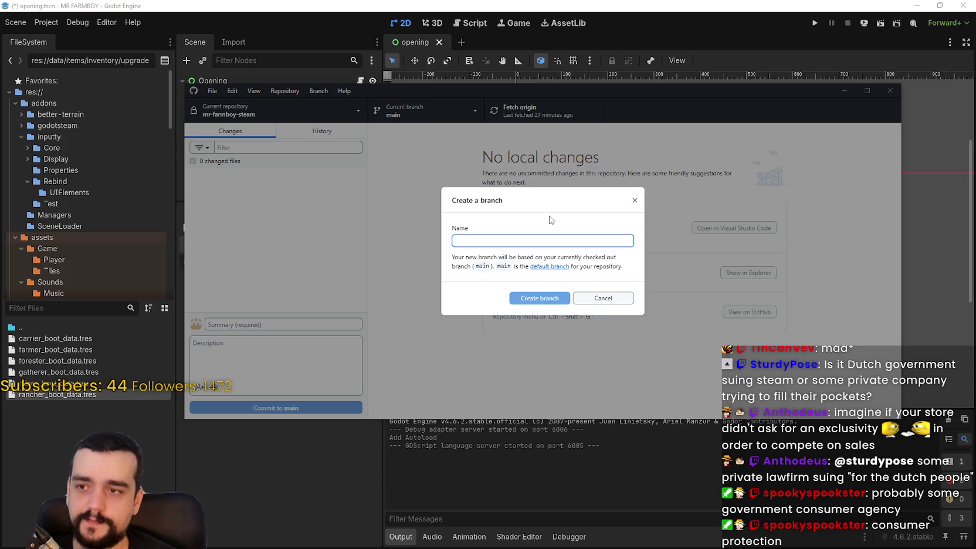
{"action": "left_click", "coordinate": [610, 299]}
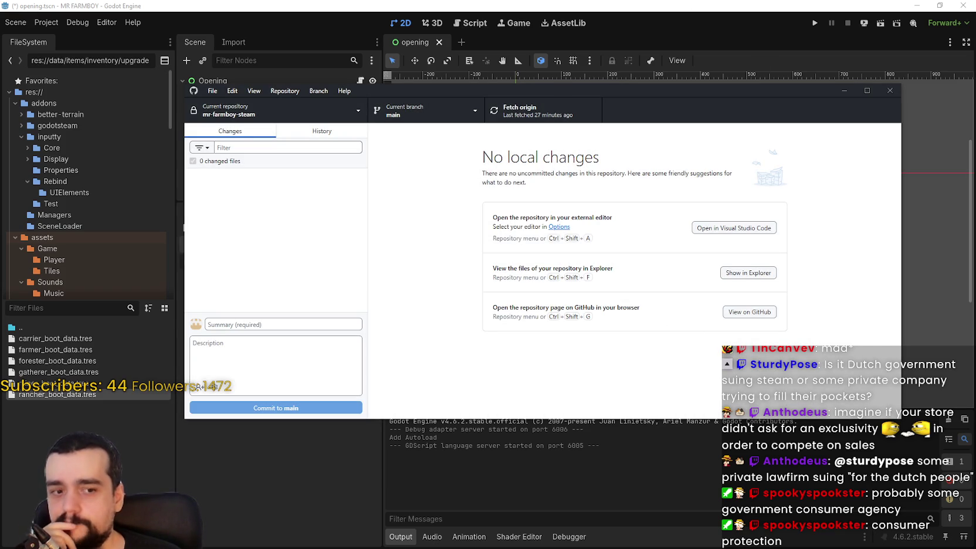
{"action": "left_click", "coordinate": [750, 21]}
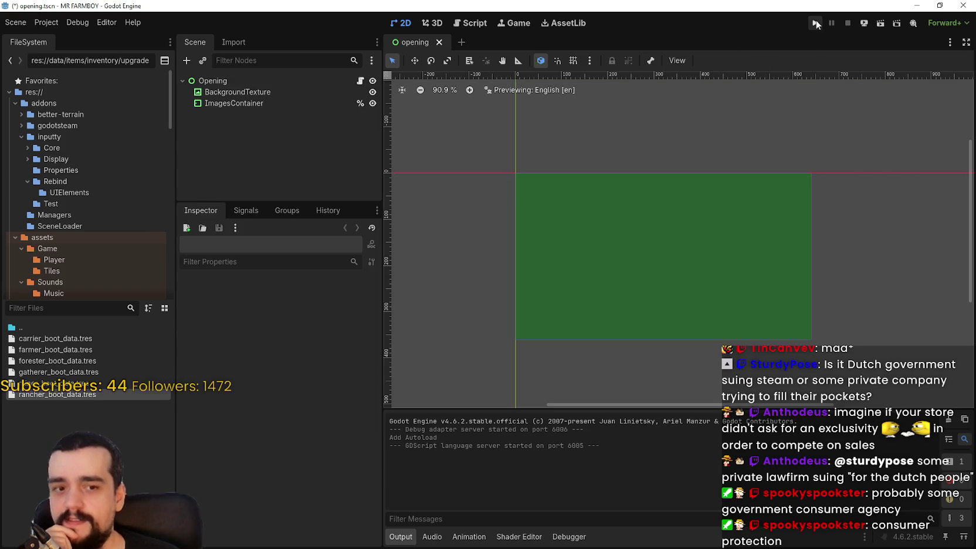
Filter project files by 'rancher' and open rancher_npc.gd in the script editor
{"action": "left_click", "coordinate": [56, 314]}
{"action": "type", "text": "rancher"}
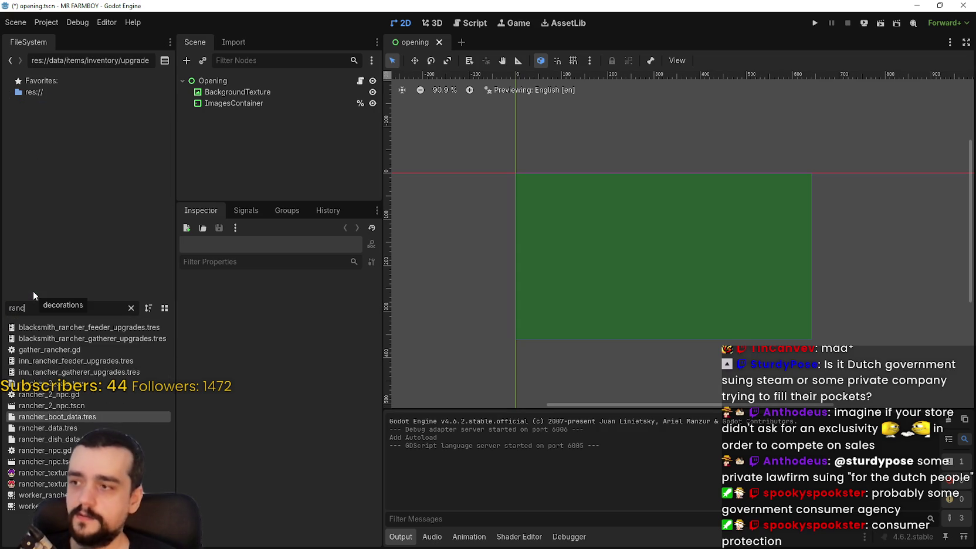
{"action": "left_click", "coordinate": [60, 450]}
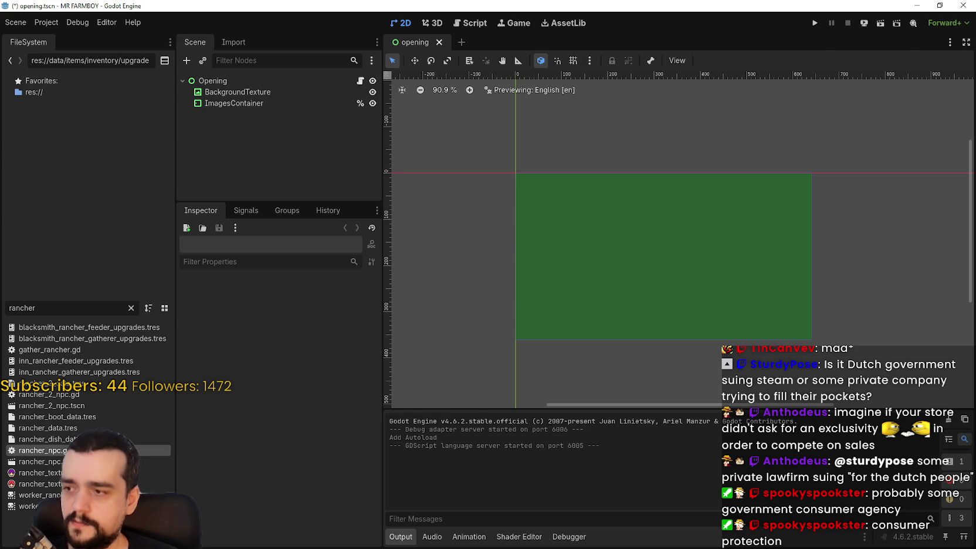
{"action": "double_click", "coordinate": [82, 450]}
Review rancher_npc.gd between lines 368 and 473, save, and switch to Steam
{"action": "left_click", "coordinate": [739, 282]}
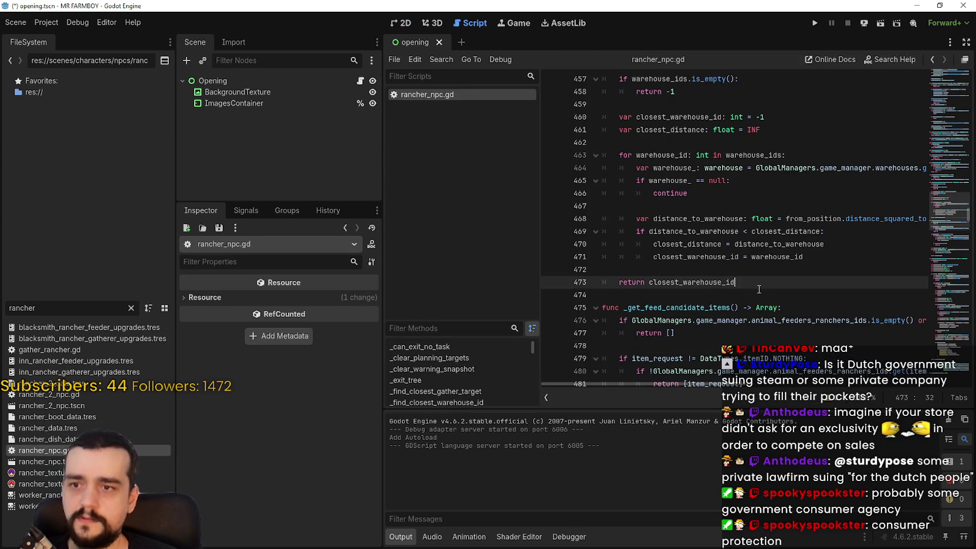
{"action": "scroll", "coordinate": [934, 184], "scroll_direction": "up", "scroll_amount": 7}
{"action": "mouse_move", "coordinate": [934, 185]}
{"action": "left_mouse_down"}
{"action": "mouse_move", "coordinate": [949, 215]}
{"action": "mouse_move", "coordinate": [945, 182]}
{"action": "left_mouse_up"}
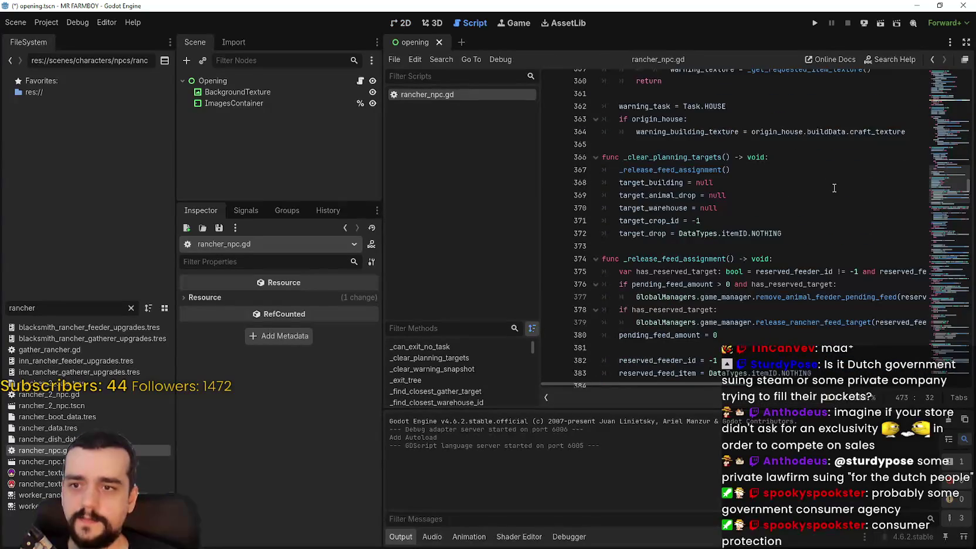
{"action": "left_click", "coordinate": [851, 183]}
{"action": "key", "text": "ctrl+s"}
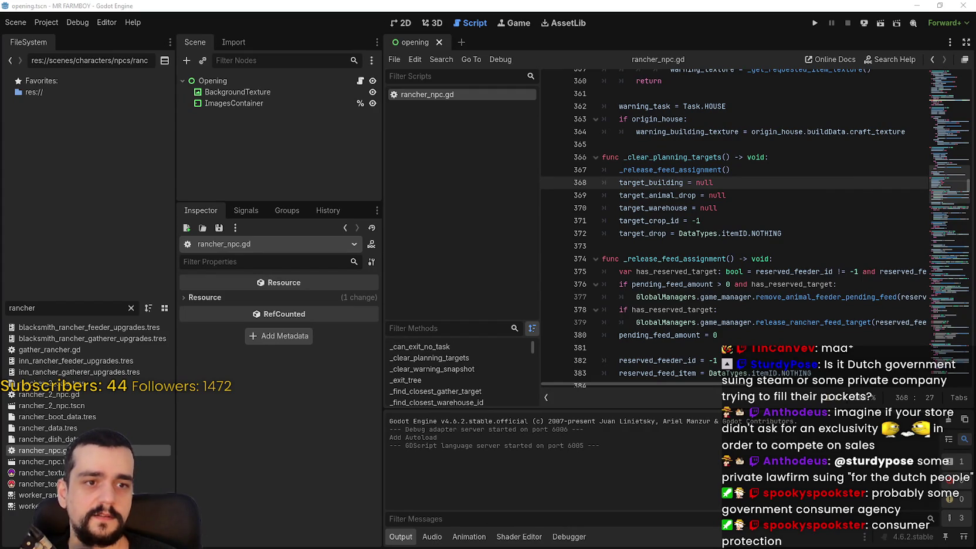
{"action": "key", "text": "alt+Tab"}
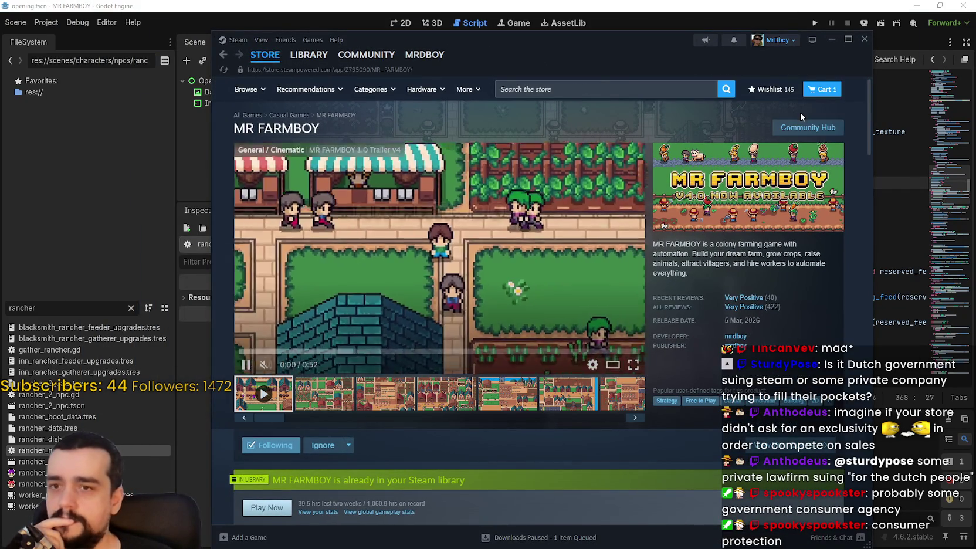
View the MR FARMBOY Community Hub discussions, then close the Steam window
{"action": "left_click", "coordinate": [804, 127]}
{"action": "left_click", "coordinate": [701, 368]}
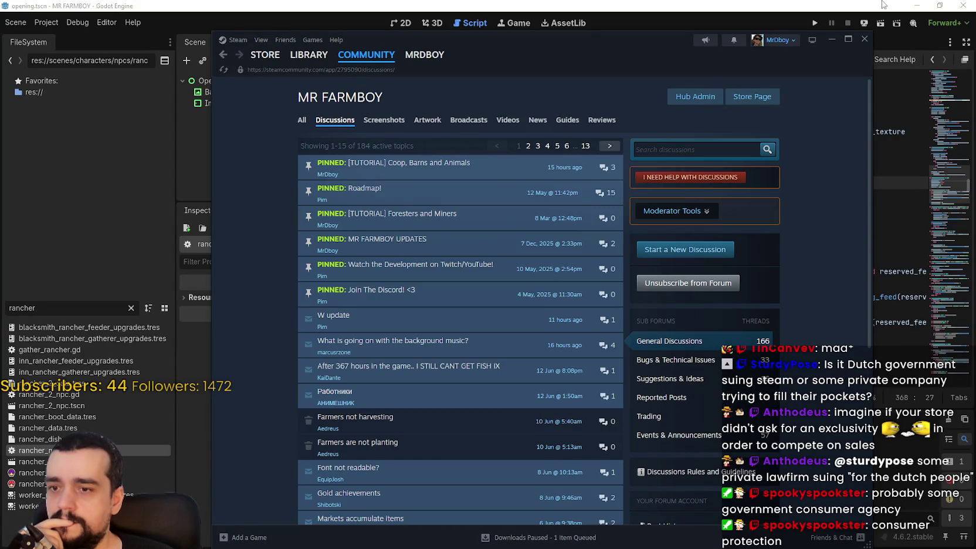
{"action": "left_click", "coordinate": [861, 42]}
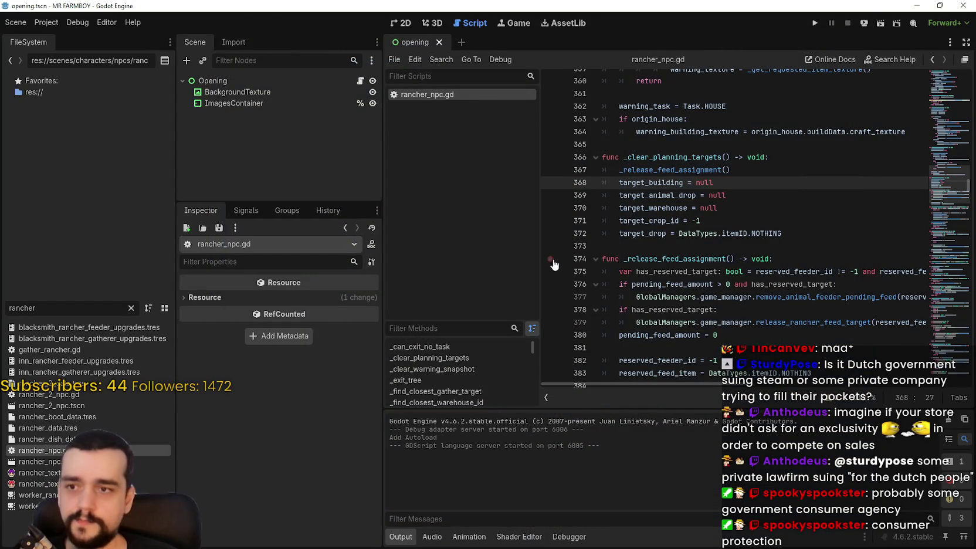
Widen the code area by dragging two panel splitters and restore the Godot window size
{"action": "left_click_drag", "start_coordinate": [541, 260], "coordinate": [492, 262]}
{"action": "left_click_drag", "start_coordinate": [383, 189], "coordinate": [334, 191]}
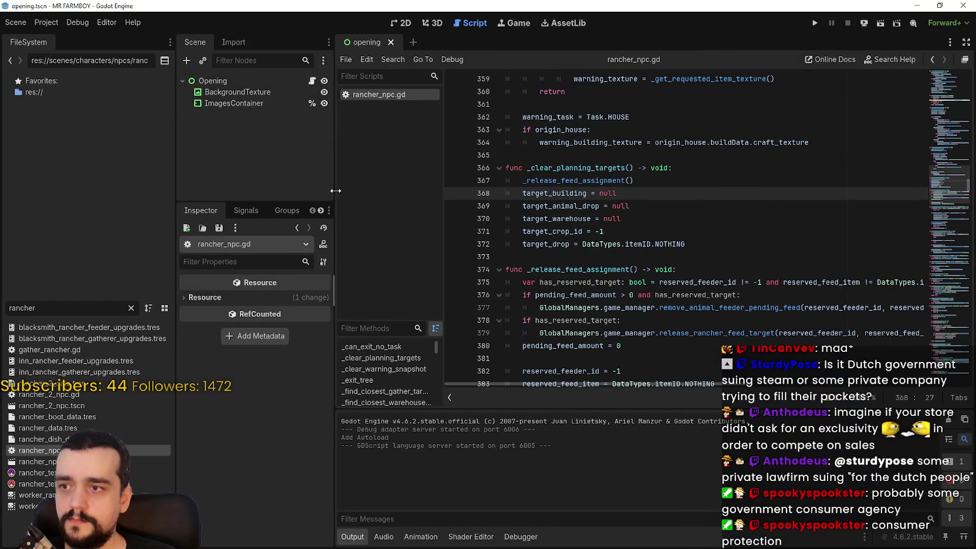
{"action": "left_click", "coordinate": [939, 5]}
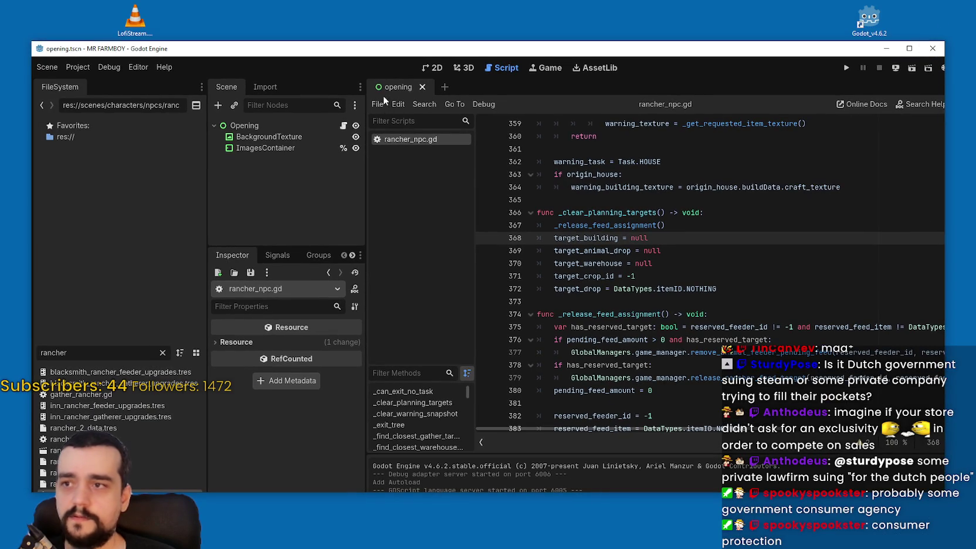
Check rancher_npc.gd's script options, then browse the Scene menu for closing commands
{"action": "right_click", "coordinate": [397, 139]}
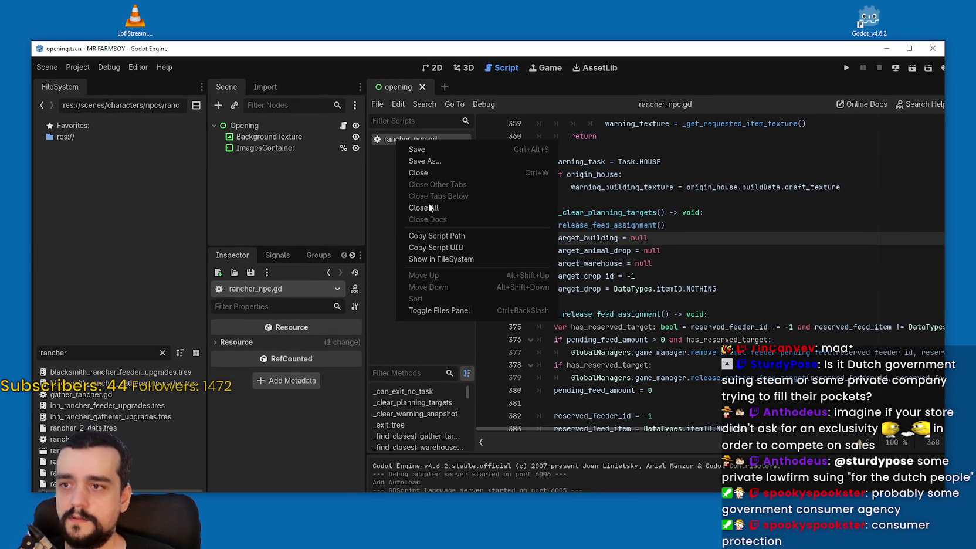
{"action": "key", "text": "Escape"}
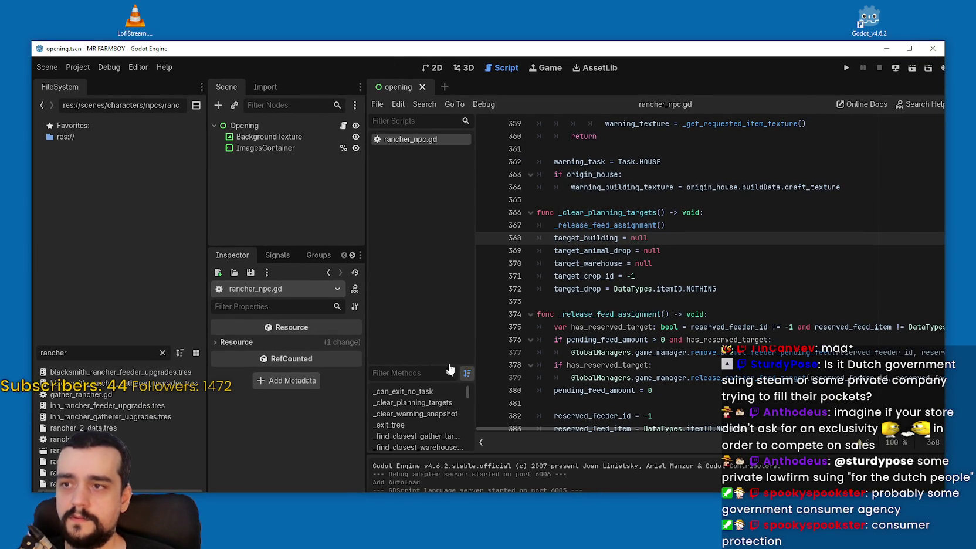
{"action": "left_click", "coordinate": [138, 67]}
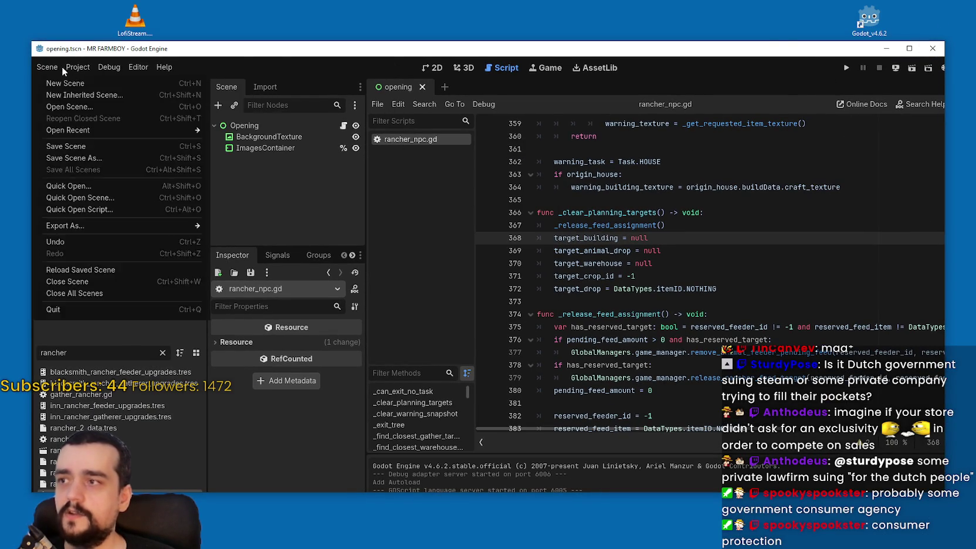
{"action": "left_click", "coordinate": [133, 77]}
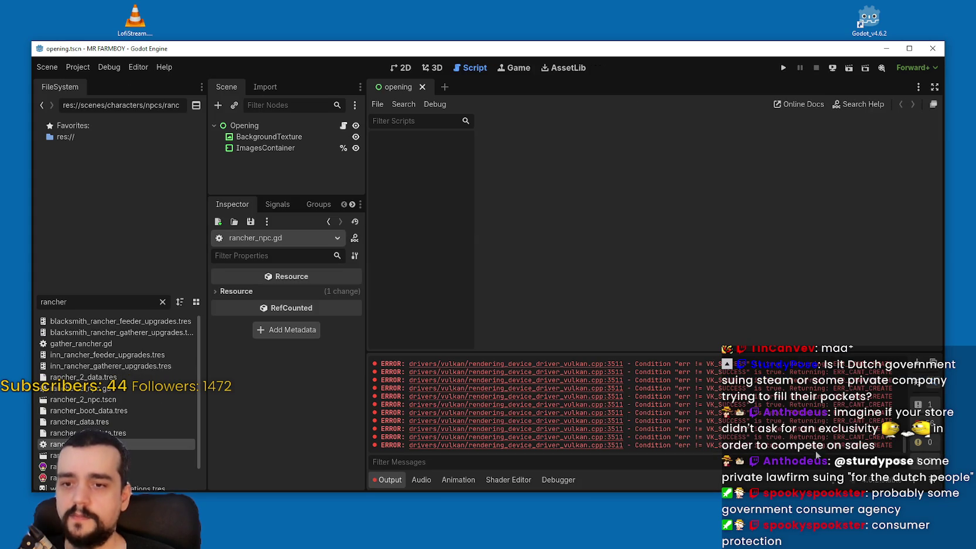